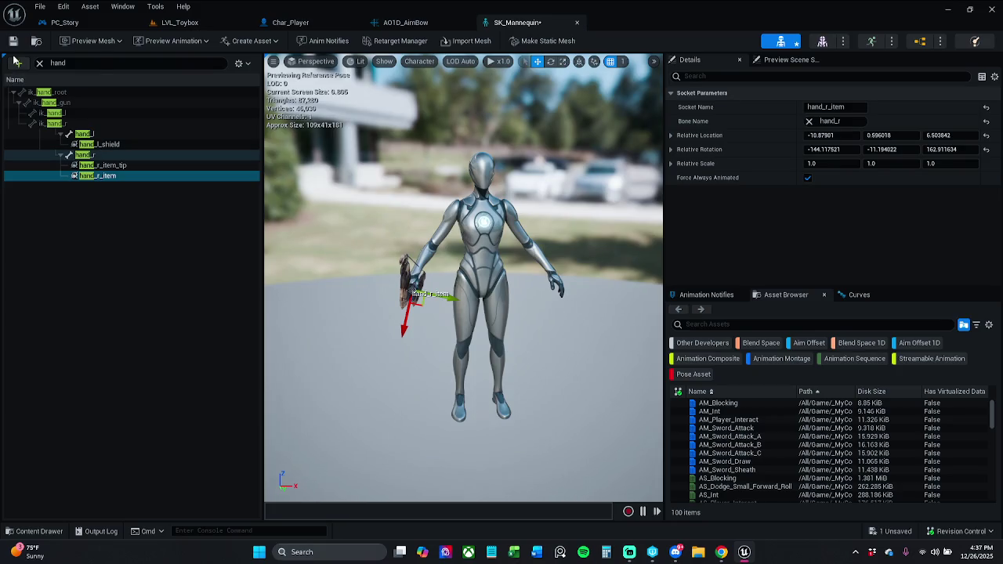
Save the SK_Mannequin skeletal mesh and close its editor
left_click(12, 41)
left_click(577, 22)
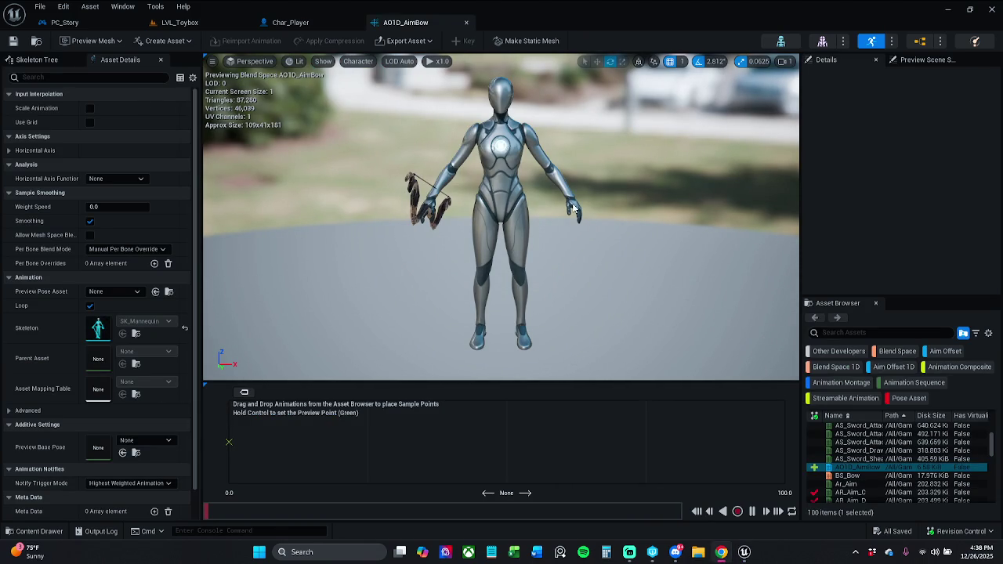
mouse_move(501, 235)
left_mouse_down()
mouse_move(517, 227)
mouse_move(494, 239)
mouse_move(437, 237)
left_mouse_up()
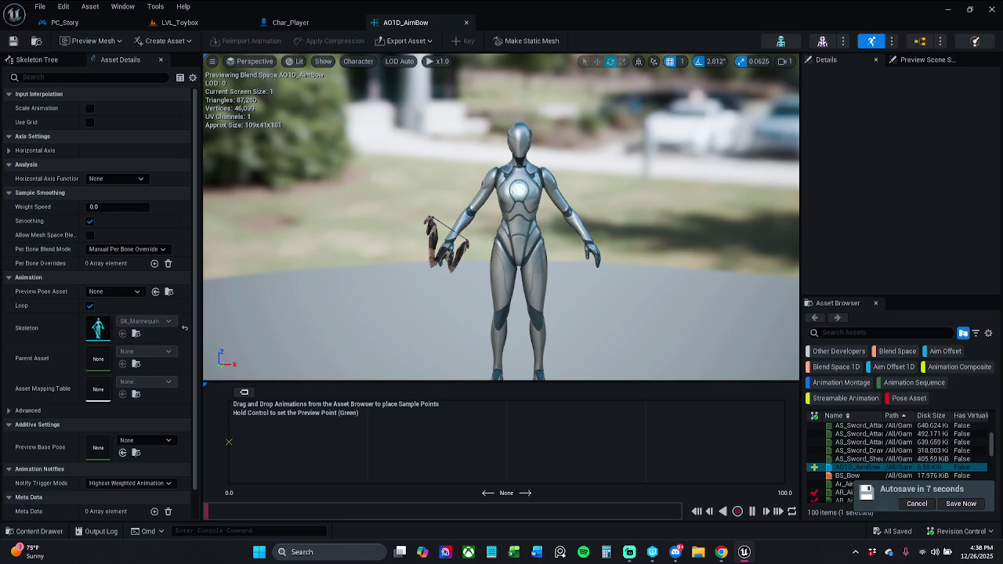
scroll(501, 218, "up", 2)
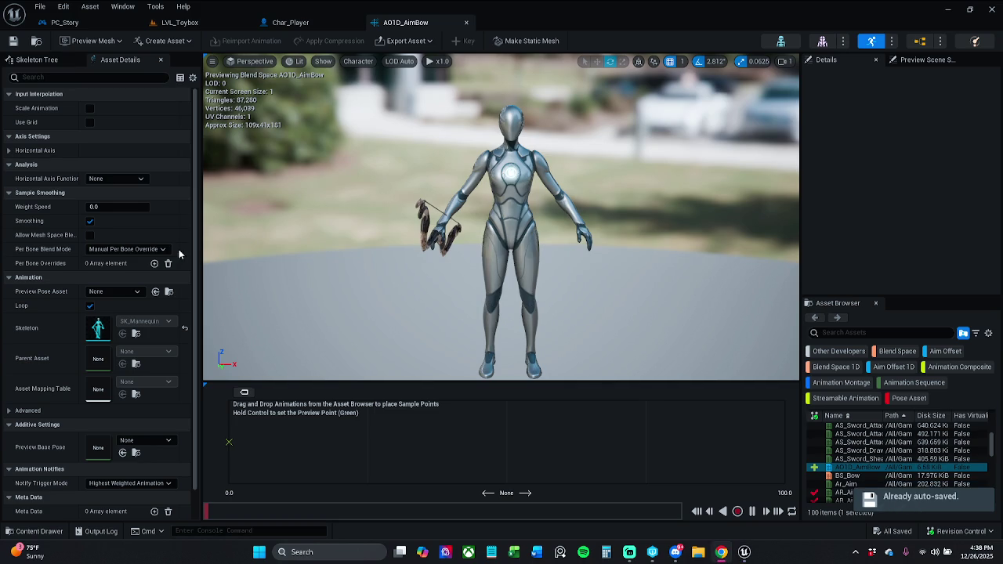
Expand Horizontal Axis settings in the AO1D_AimBow Asset Details
left_click_drag(259, 243, 219, 243)
left_click_drag(322, 227, 368, 228)
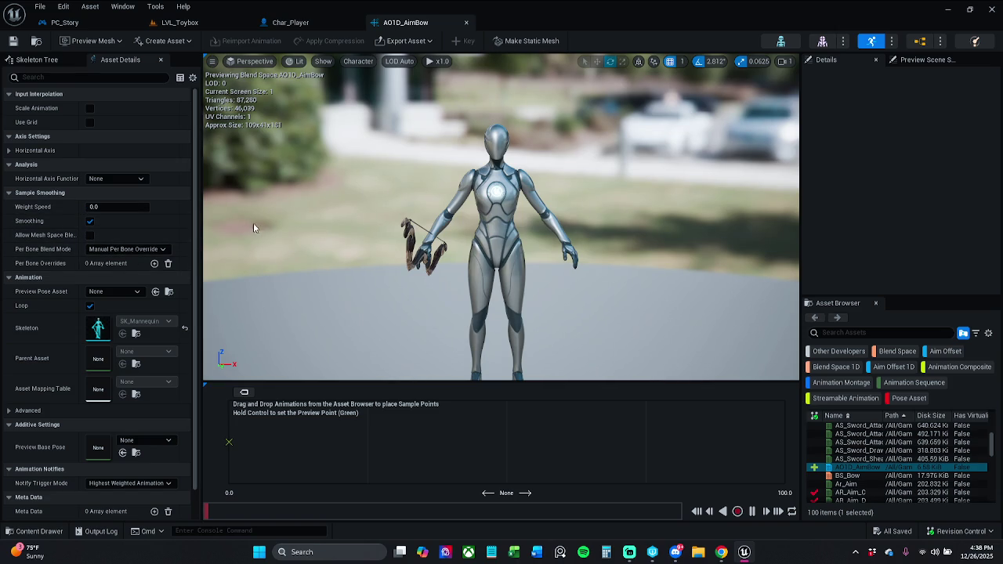
scroll(266, 226, "up", 3)
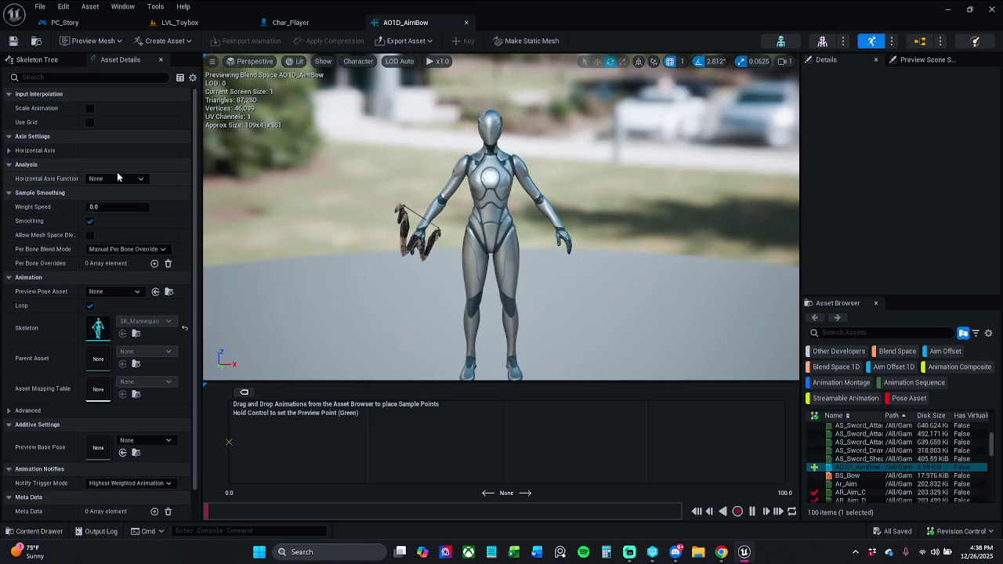
scroll(118, 178, "down", 1)
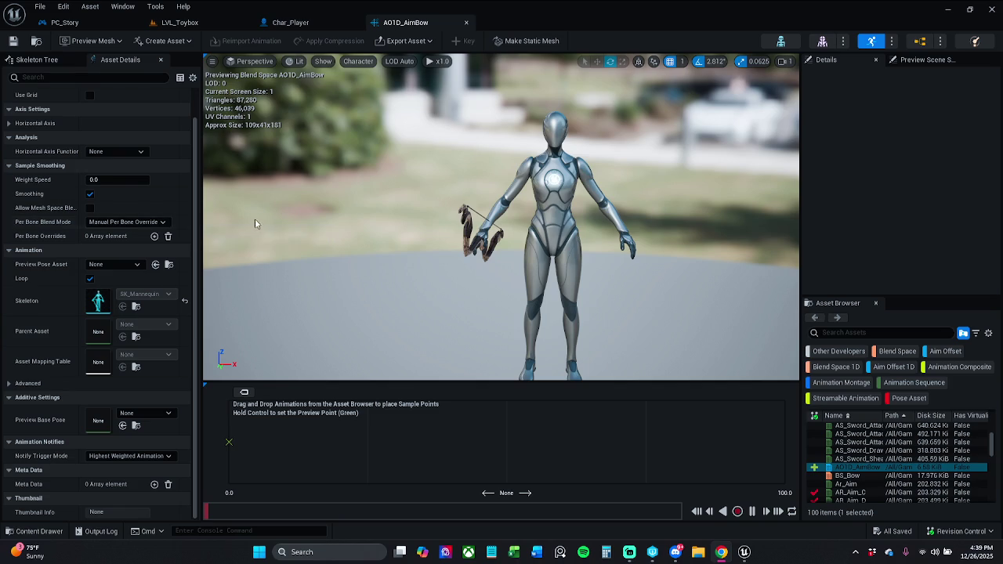
left_click(11, 123)
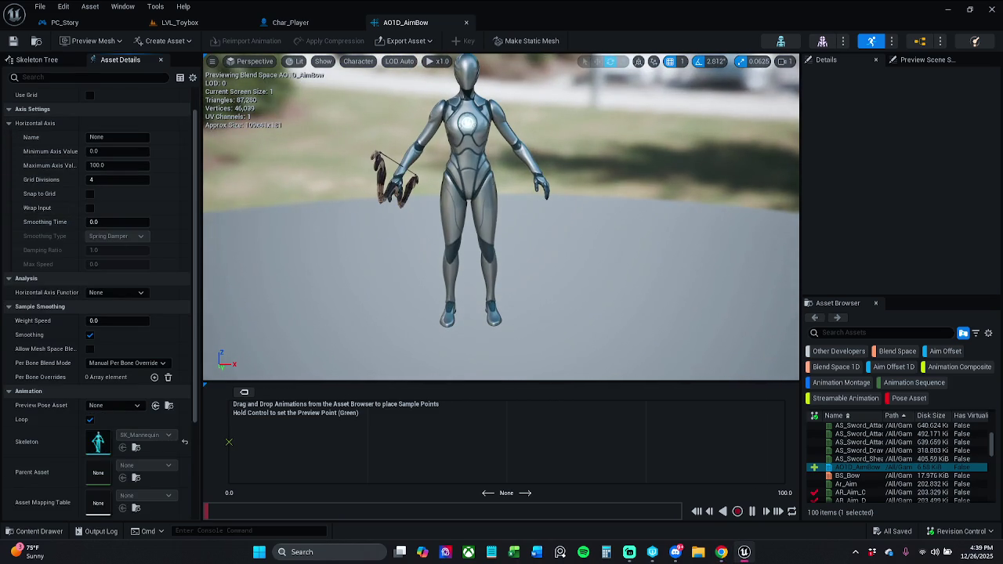
Name the horizontal axis Pitch, with Minimum -90 and Maximum 90
left_click(104, 138)
type("Pitch")
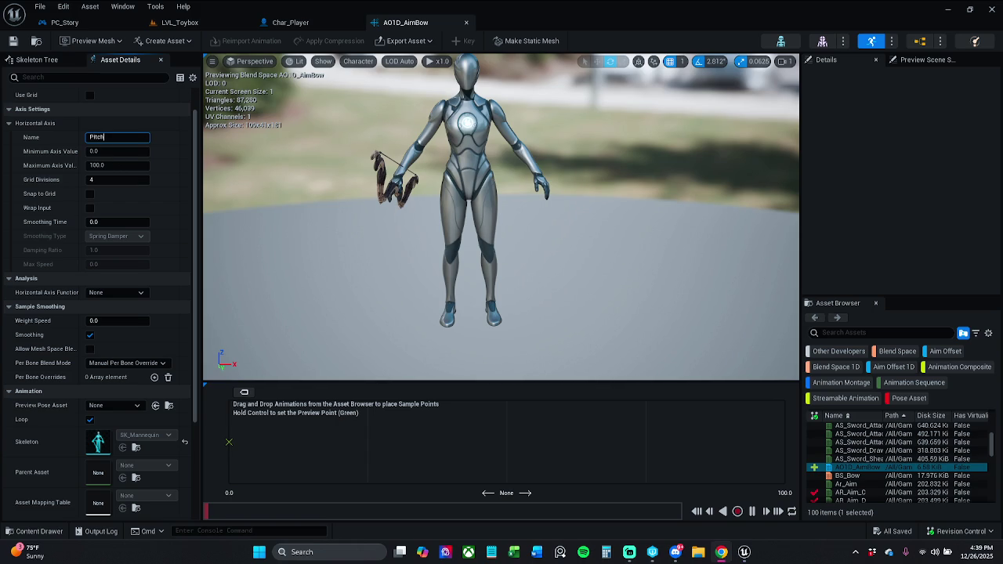
key("Return")
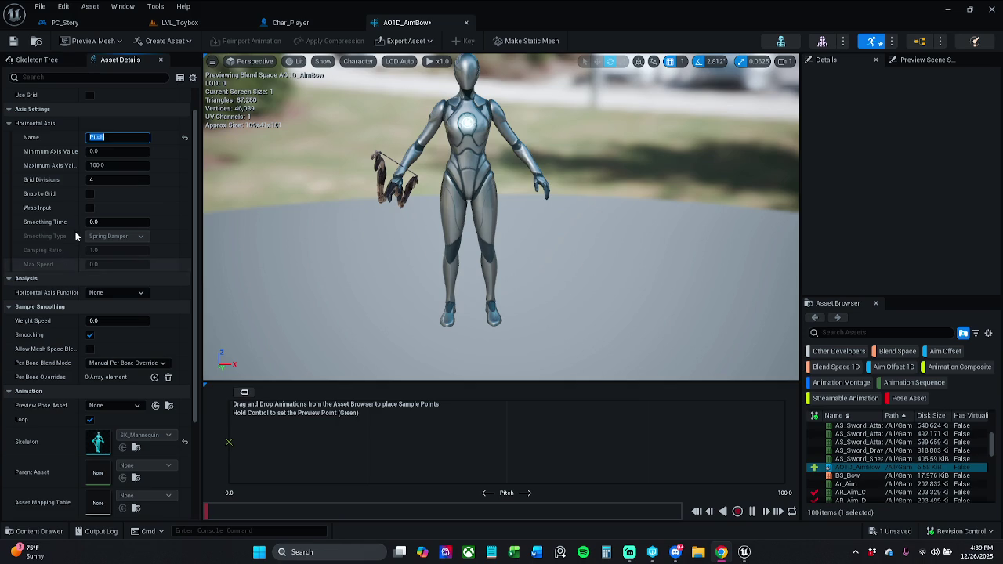
left_click(114, 152)
type("-9")
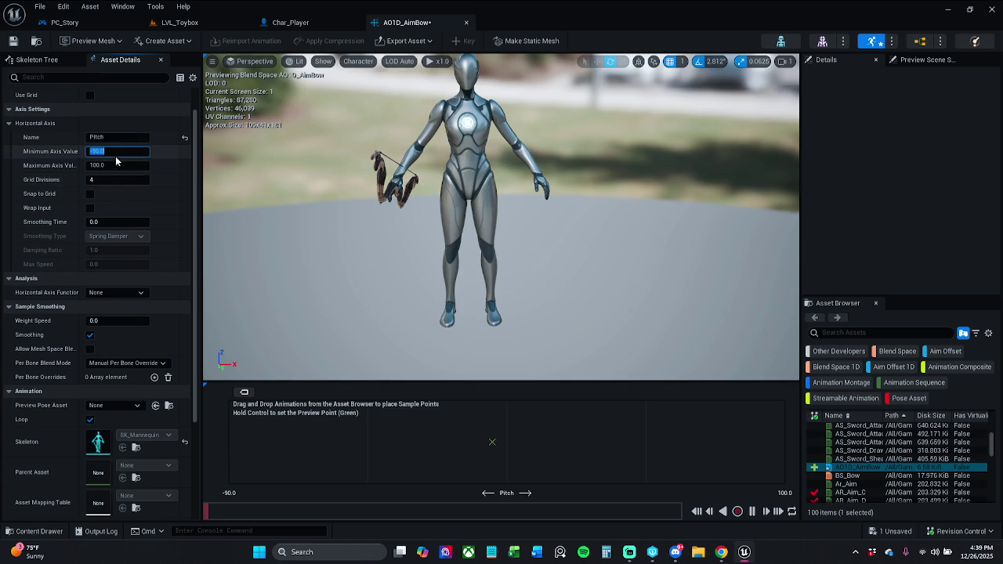
left_click(117, 165)
double_click(118, 165)
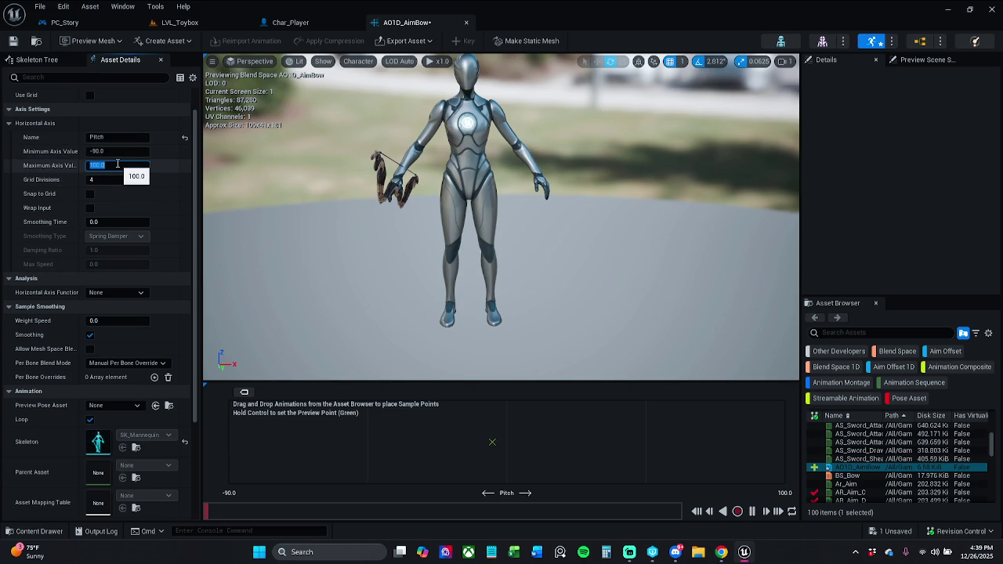
type("9")
key("Return")
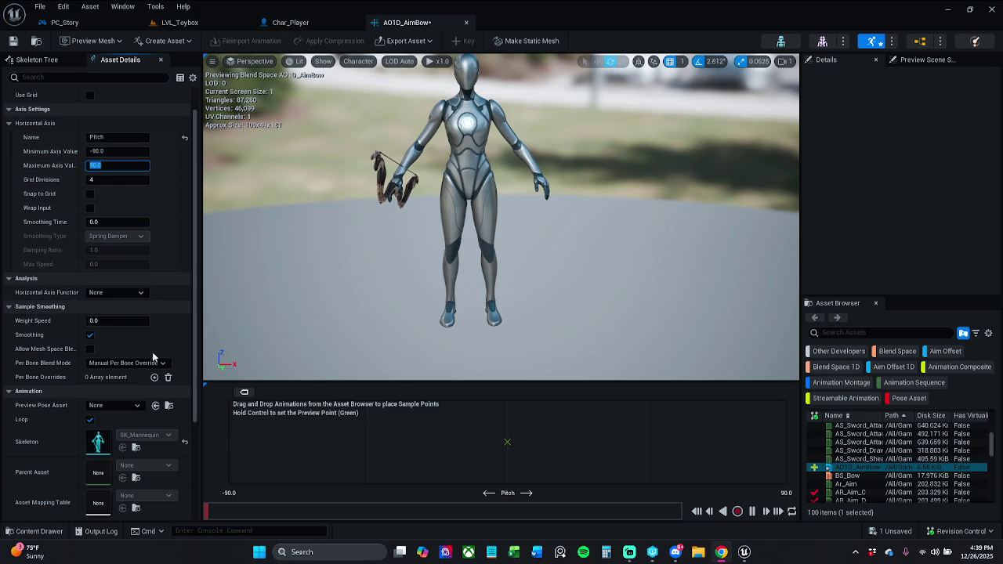
Drop AR_Aim_C onto the blend grid as a sample at pitch 0
right_click(784, 464)
scroll(852, 465, "down", 3)
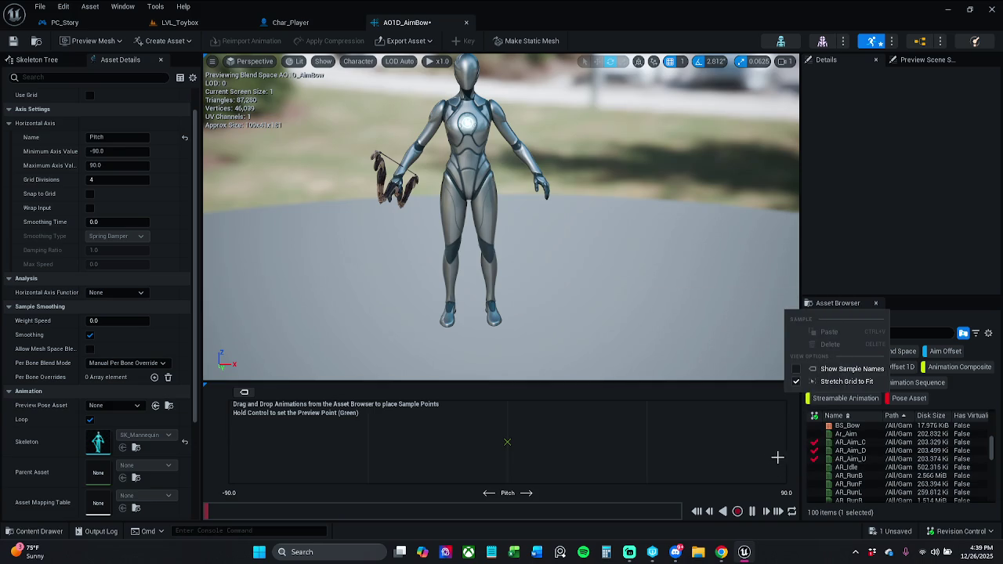
left_click(772, 456)
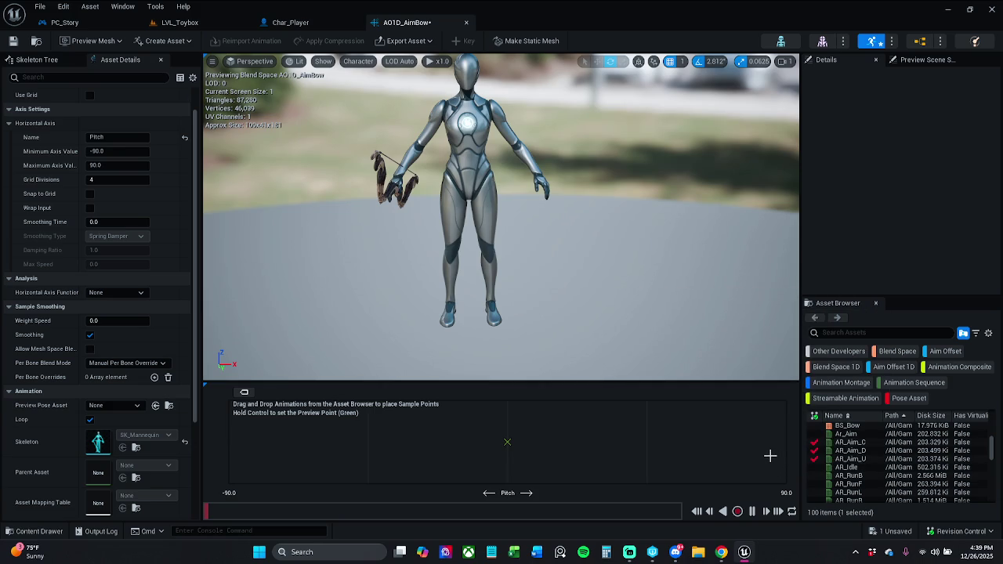
mouse_move(873, 443)
left_click_drag(873, 443, 511, 441)
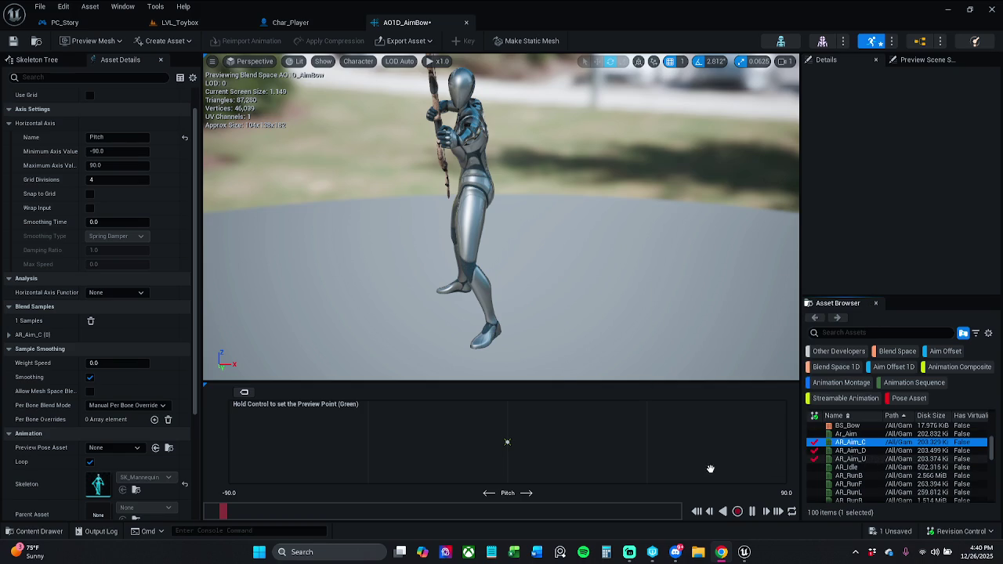
Add another sample, then delete both misplaced samples from the grid
left_click(874, 457, "shift")
mouse_move(851, 458)
left_mouse_down()
mouse_move(831, 470)
mouse_move(790, 463)
left_mouse_up()
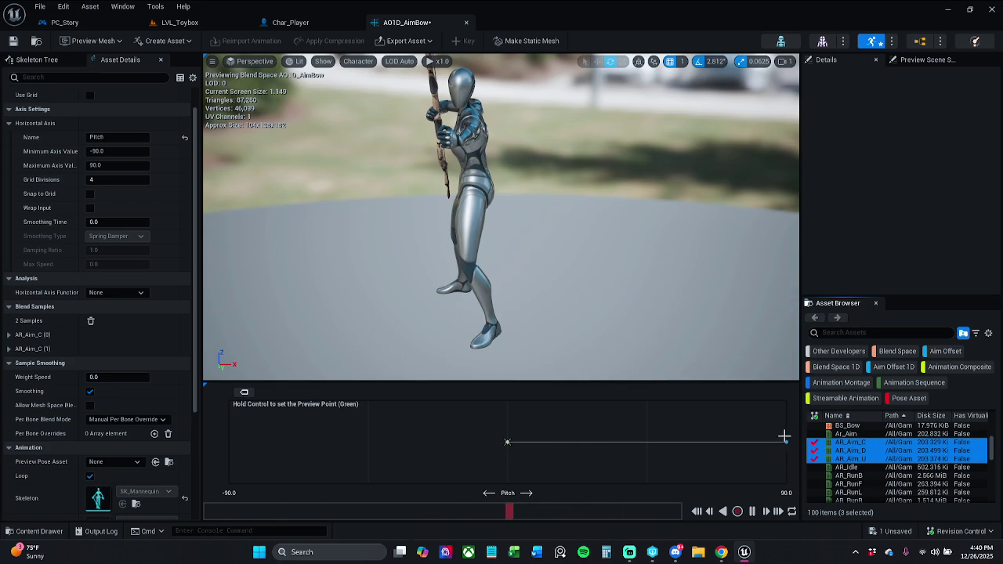
left_click(784, 438)
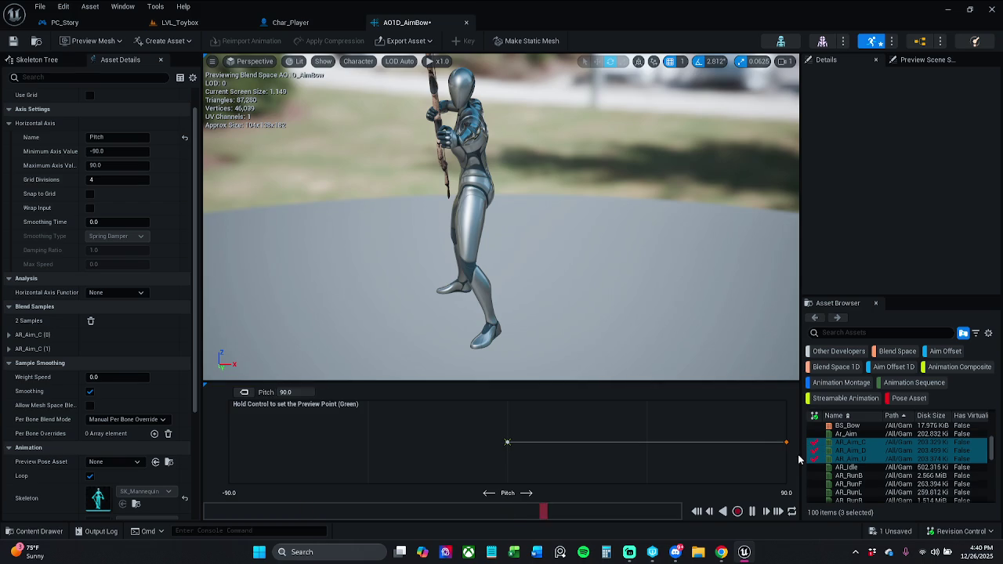
key("Delete")
left_click(507, 442)
key("Delete")
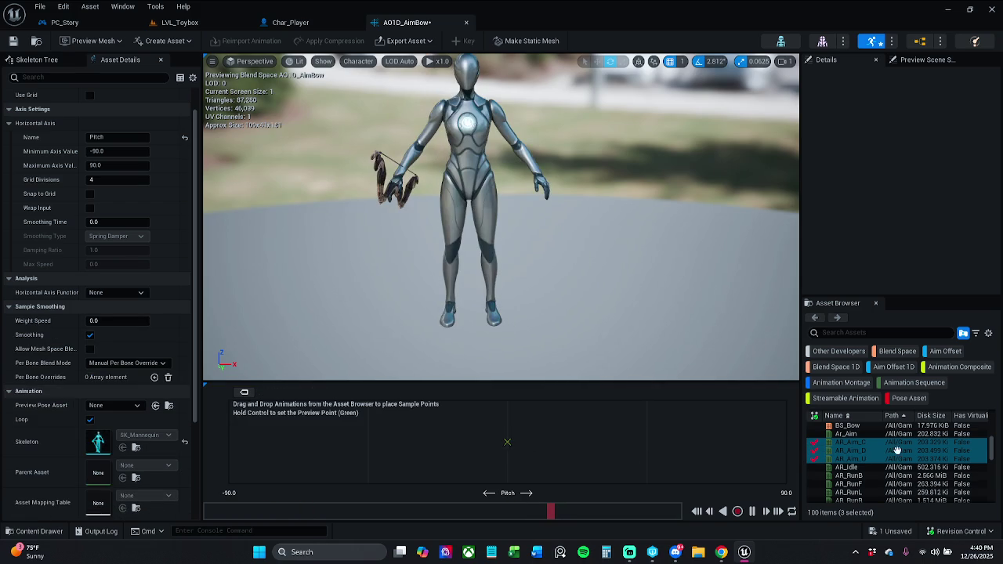
Place AR_Aim_C at pitch 0, AR_Aim_U at 90 and AR_Aim_D at -90
left_click(868, 442)
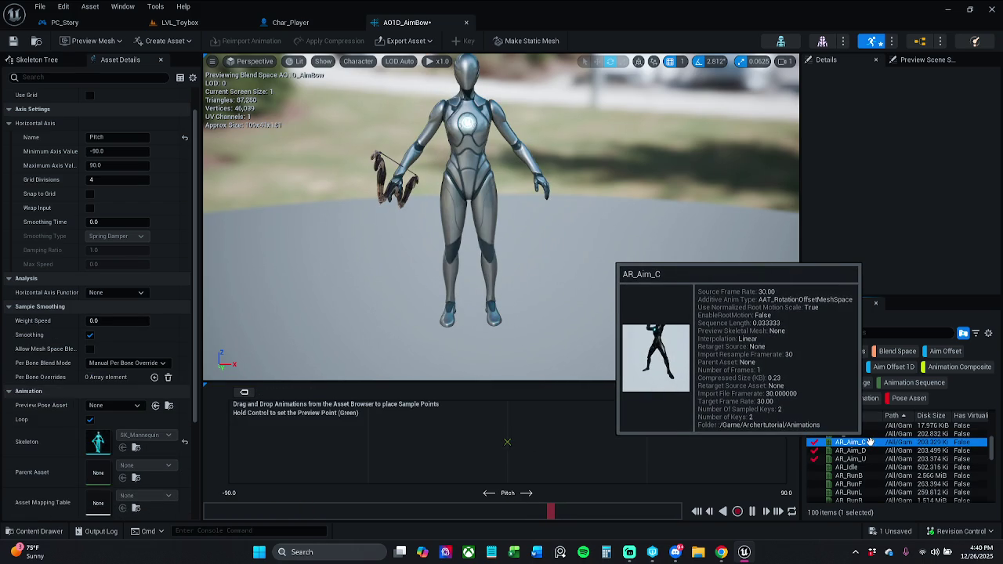
left_click_drag(870, 442, 510, 443)
left_click(871, 459)
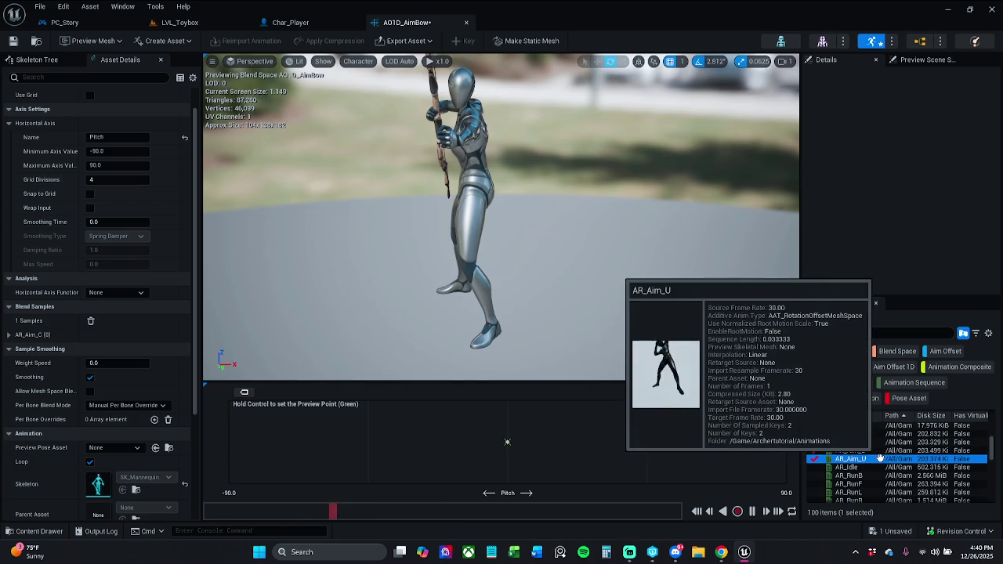
mouse_move(875, 459)
left_mouse_down()
mouse_move(815, 460)
mouse_move(818, 470)
mouse_move(788, 443)
left_mouse_up()
left_click(870, 451)
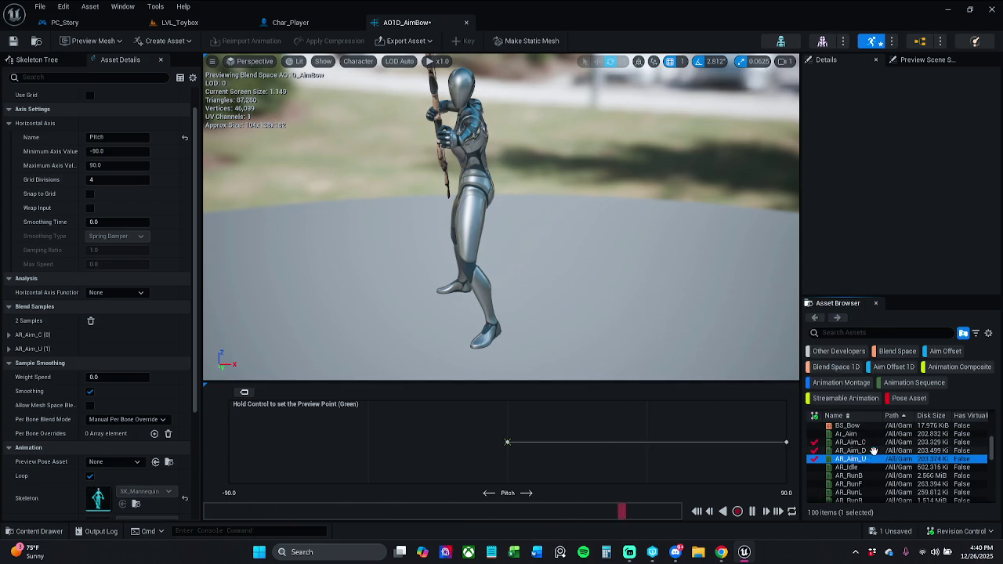
left_click_drag(872, 452, 230, 442)
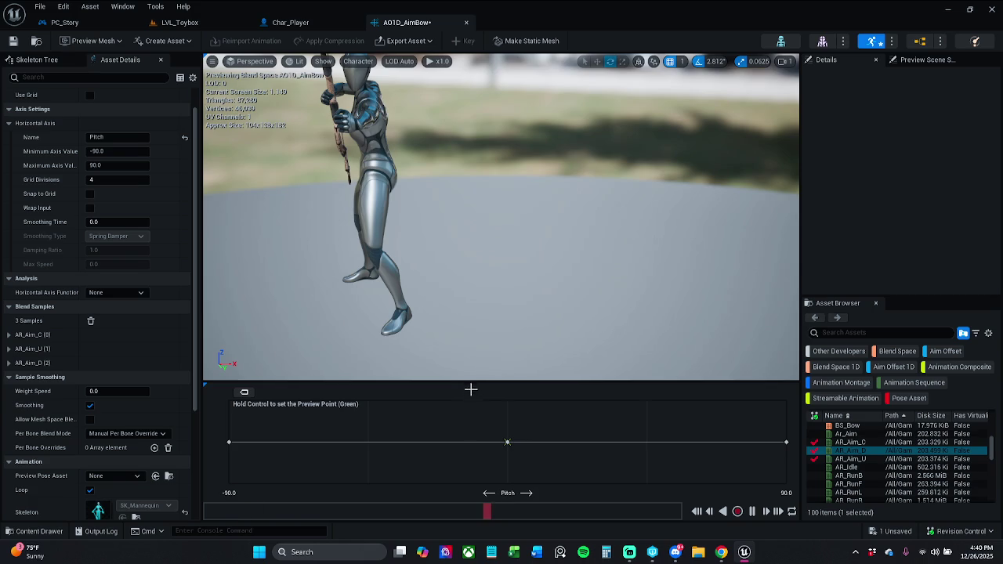
Enlarge the blend graph and reframe the preview on the character
left_click_drag(475, 381, 475, 363)
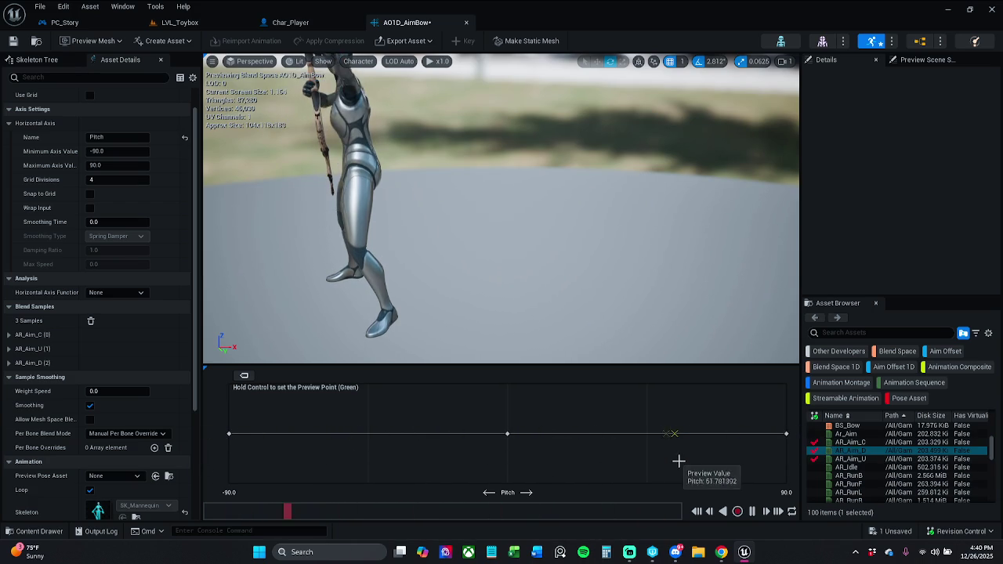
left_click_drag(506, 345, 498, 392)
left_click_drag(502, 235, 502, 282)
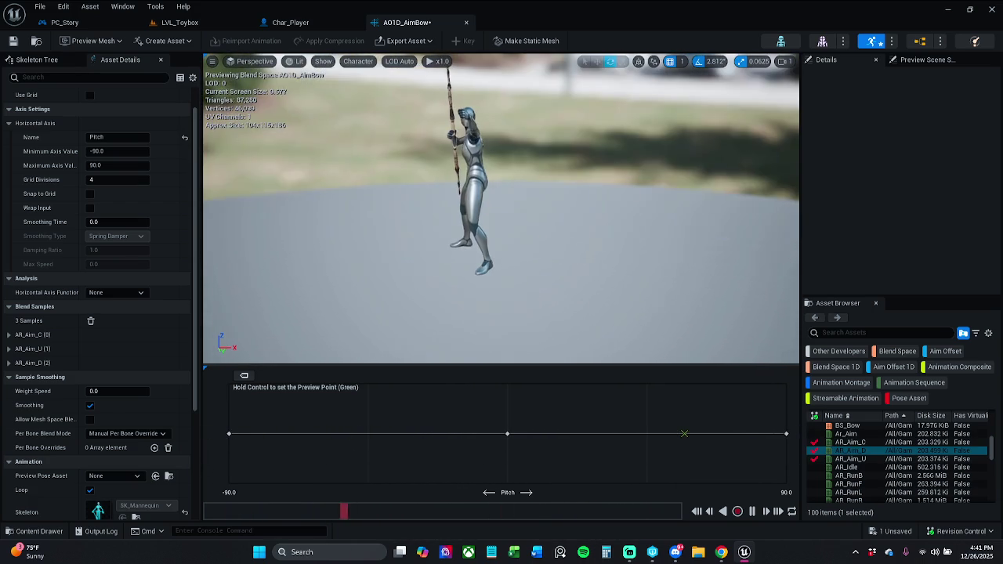
left_click(43, 60)
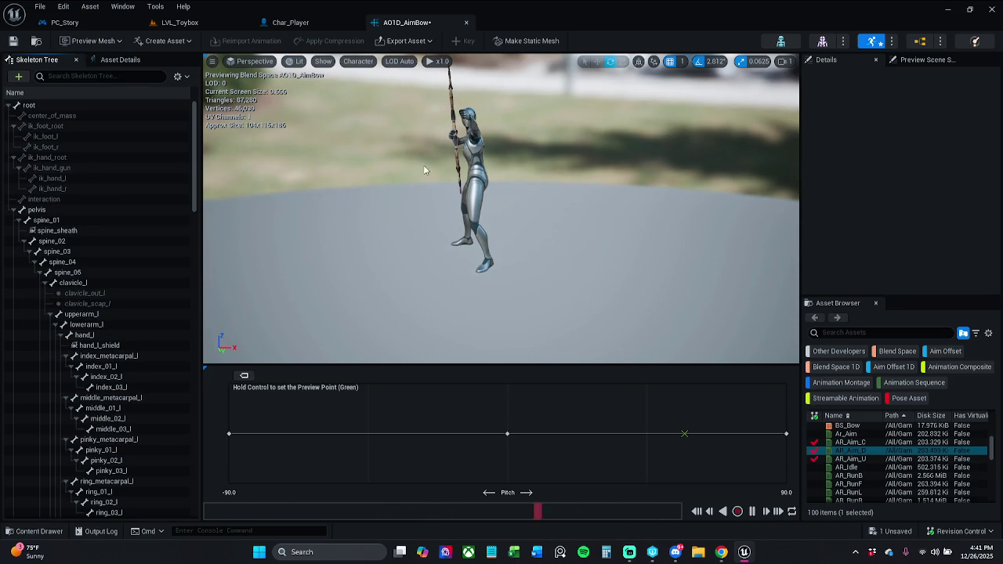
Filter the Skeleton Tree by 'hand_r' and select the hand_r_item socket
left_click(126, 76)
type("hand")
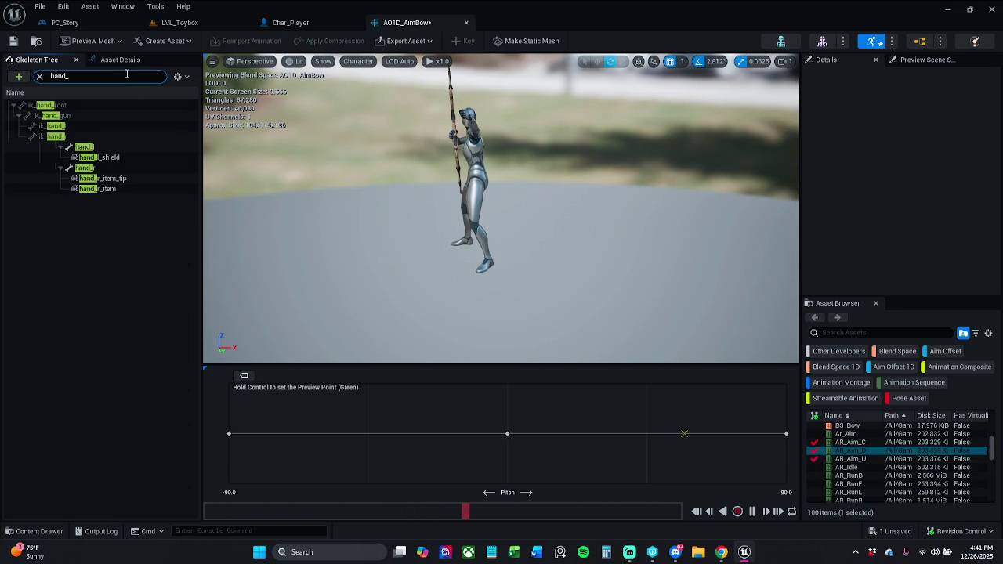
type("_r")
left_click(120, 147)
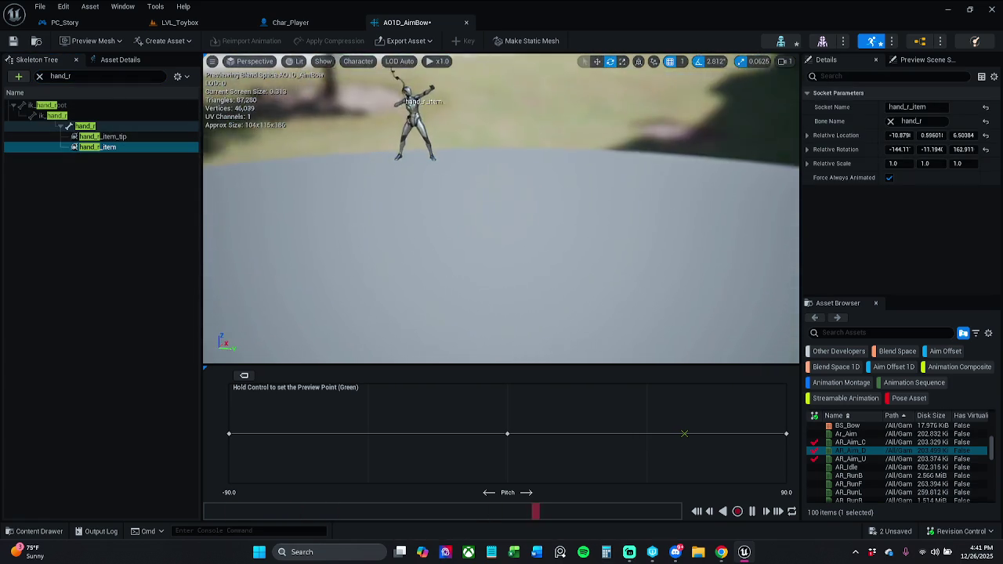
scroll(502, 208, "up", 10)
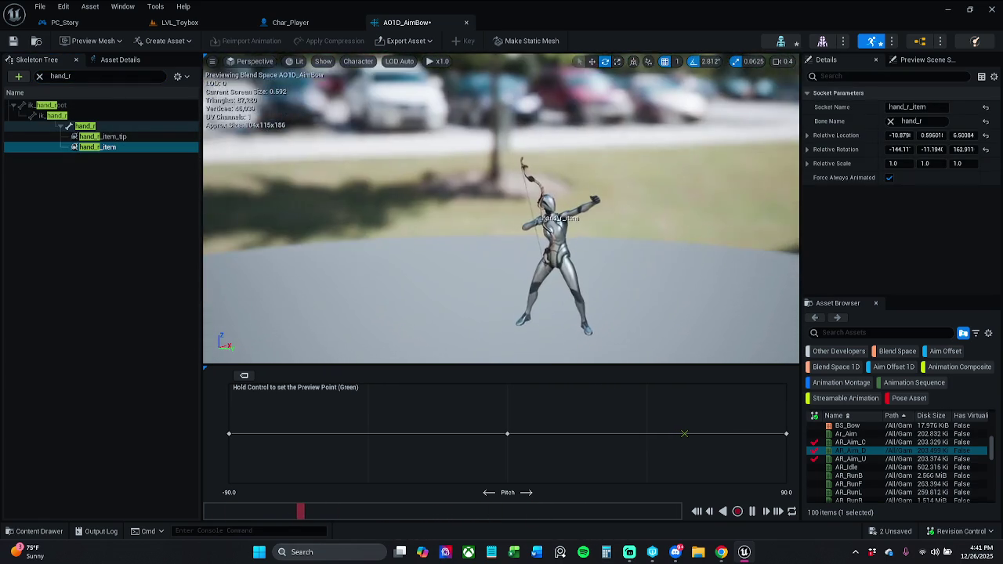
scroll(514, 120, "up", 6)
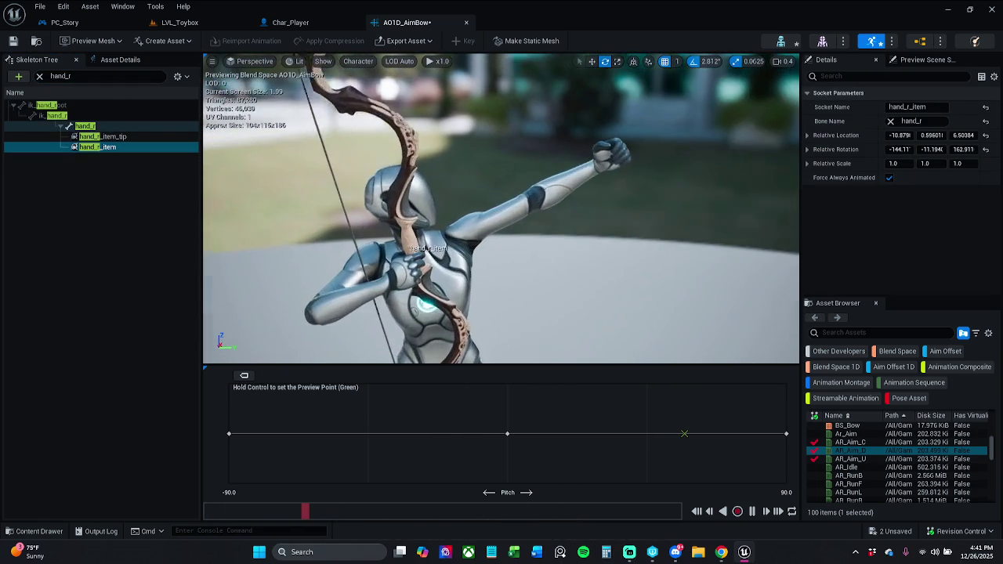
Move and rotate the hand_r_item socket up toward the raised hand
key("w")
mouse_move(403, 249)
left_mouse_down()
mouse_move(638, 110)
mouse_move(649, 143)
left_mouse_up()
key("e")
key("w")
key("e")
mouse_move(602, 97)
left_mouse_down()
mouse_move(619, 85)
mouse_move(636, 91)
left_mouse_up()
mouse_move(502, 235)
left_mouse_down()
mouse_move(470, 282)
mouse_move(548, 196)
mouse_move(625, 150)
left_mouse_up()
Nudge the socket until the bow sits in the grip, then clear the hand_r filter
key("r")
key("w")
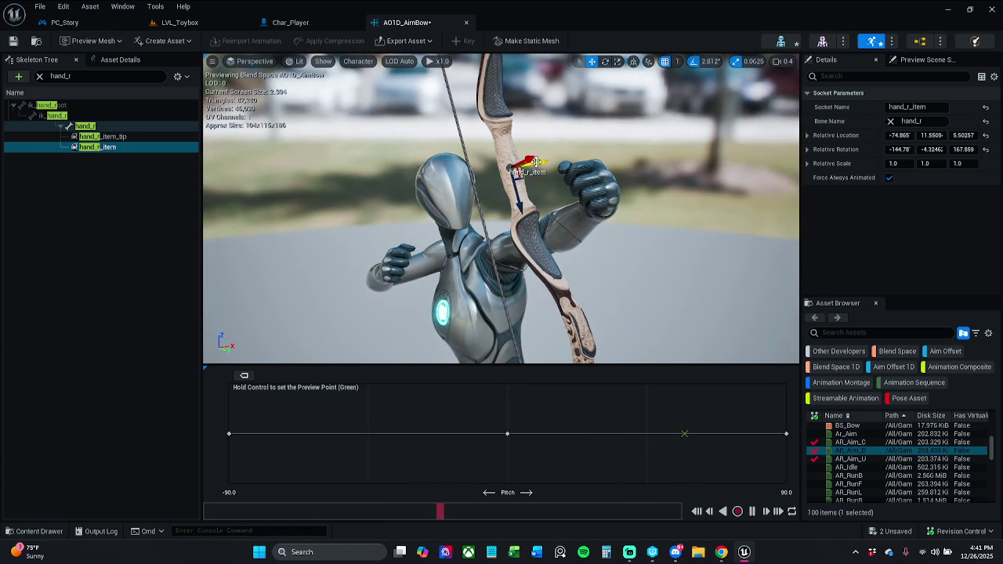
left_click_drag(526, 165, 602, 150)
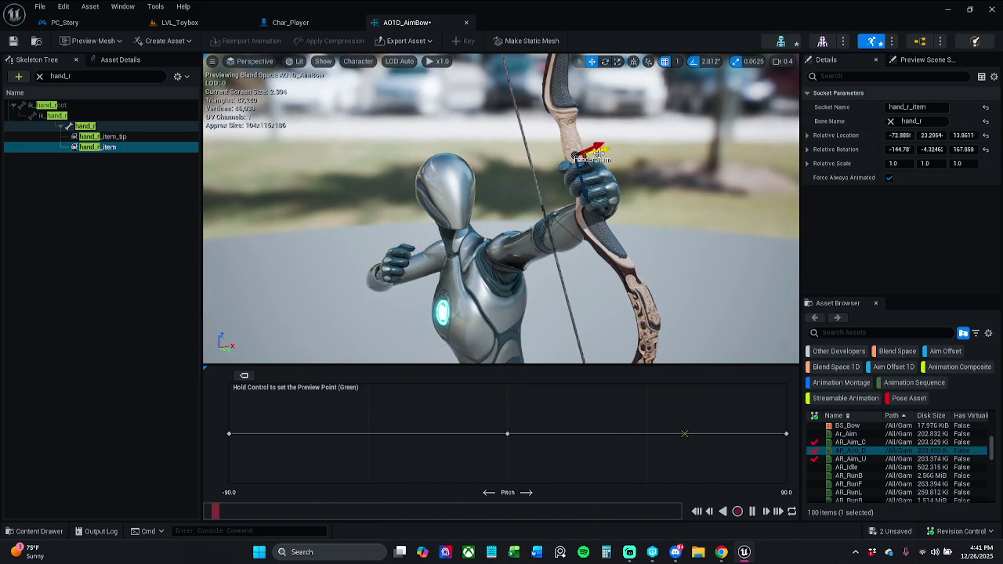
left_click(580, 145)
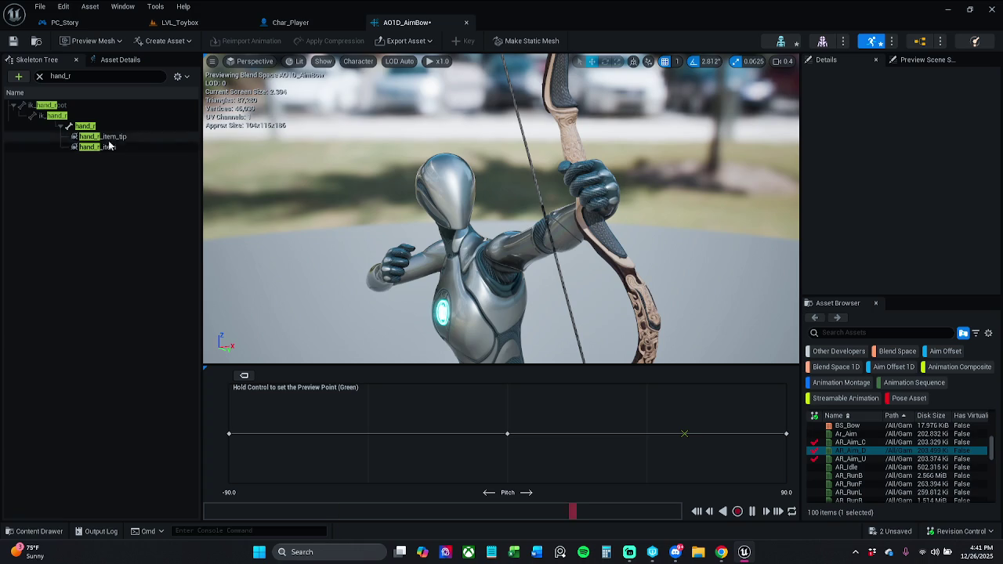
left_click(589, 152)
mouse_move(593, 141)
left_mouse_down()
mouse_move(617, 142)
mouse_move(580, 165)
mouse_move(454, 191)
left_mouse_up()
left_click_drag(558, 204, 544, 213)
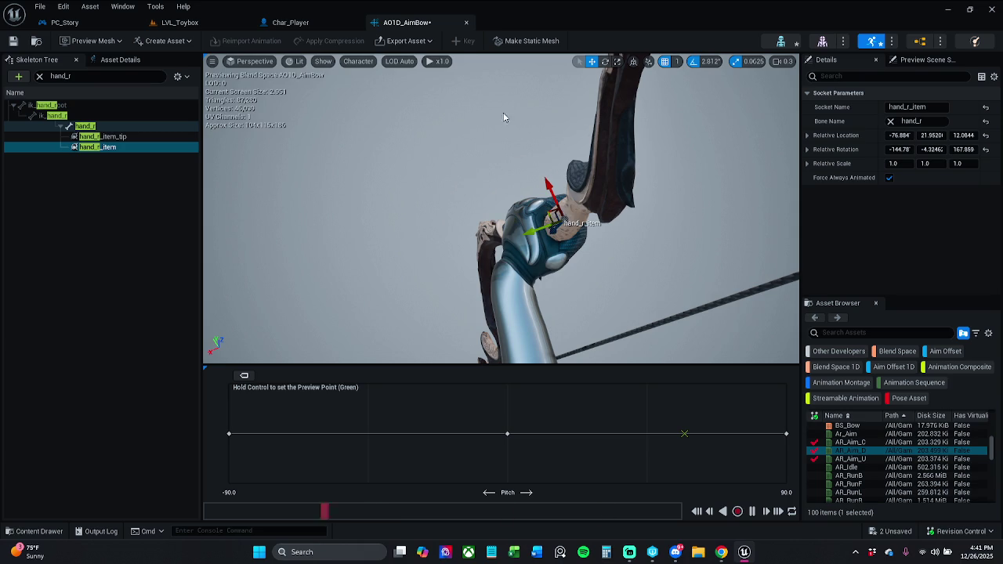
left_click(39, 79)
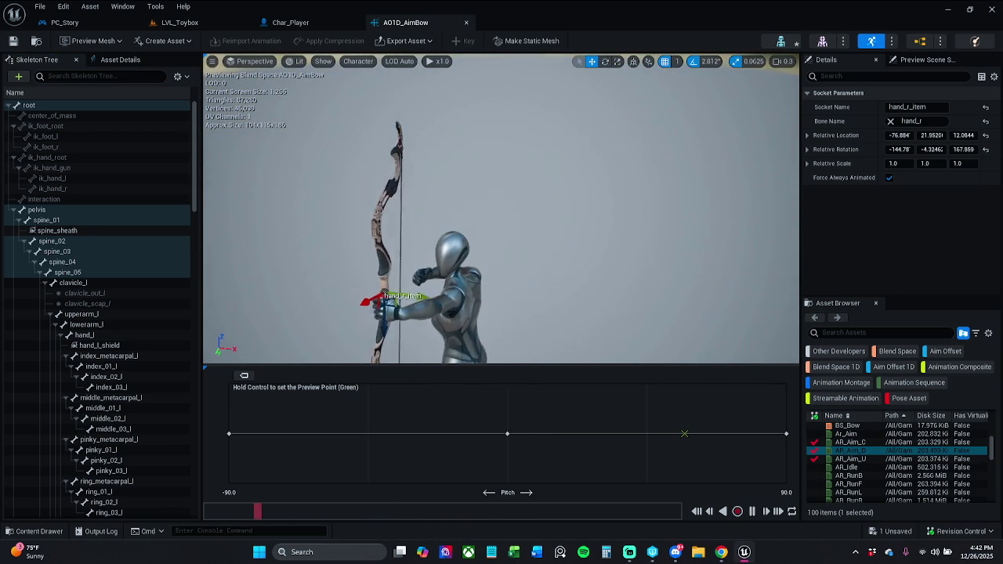
left_click_drag(558, 367, 558, 409)
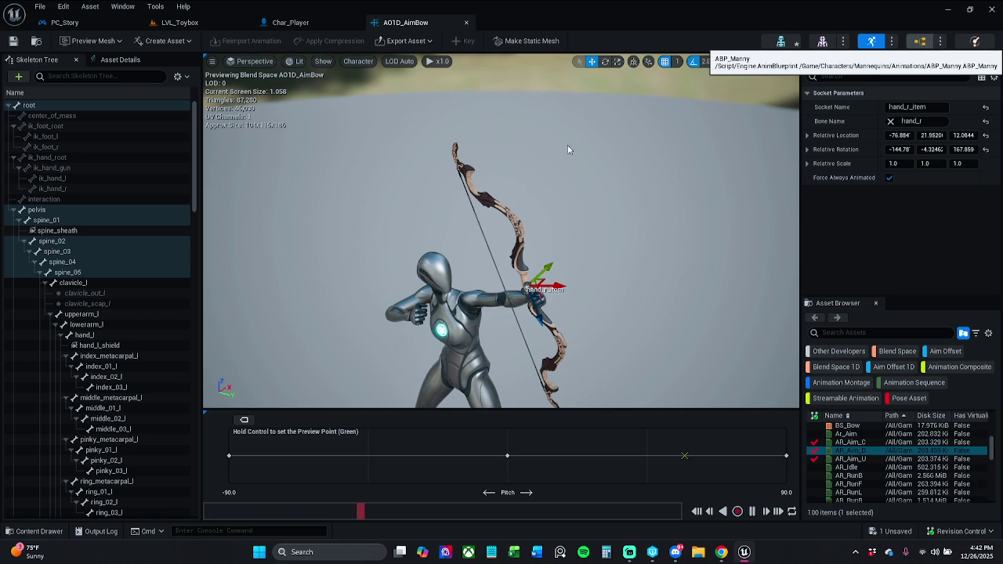
Open ABP_Manny and look through its event graph and Locomotion state machine
left_click(920, 40)
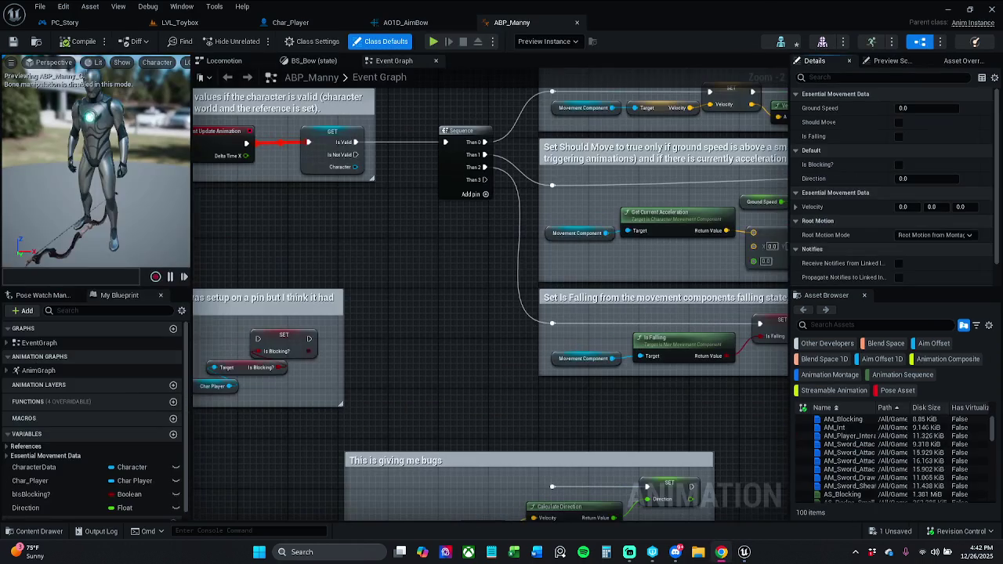
left_click_drag(594, 394, 559, 278)
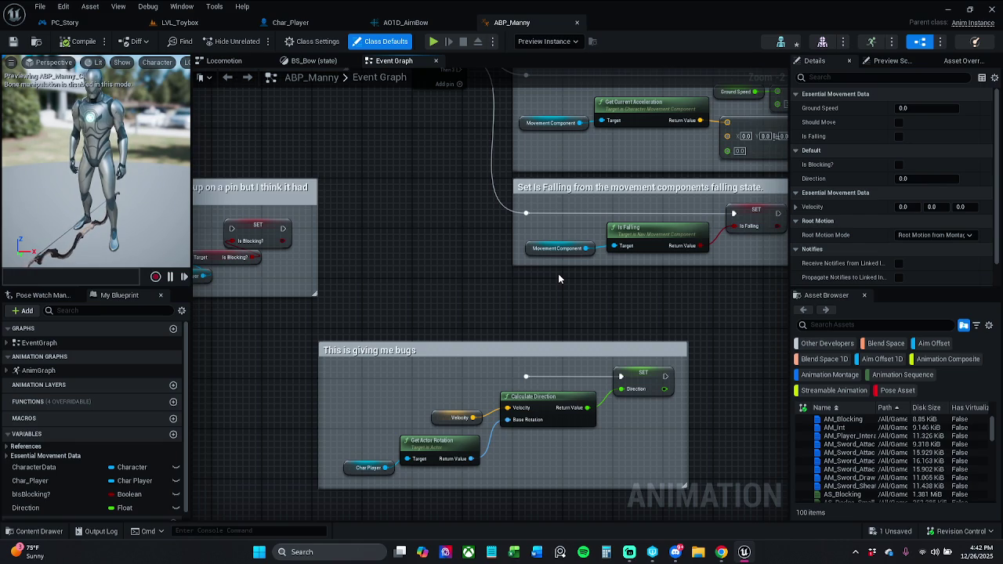
left_click_drag(552, 275, 557, 269)
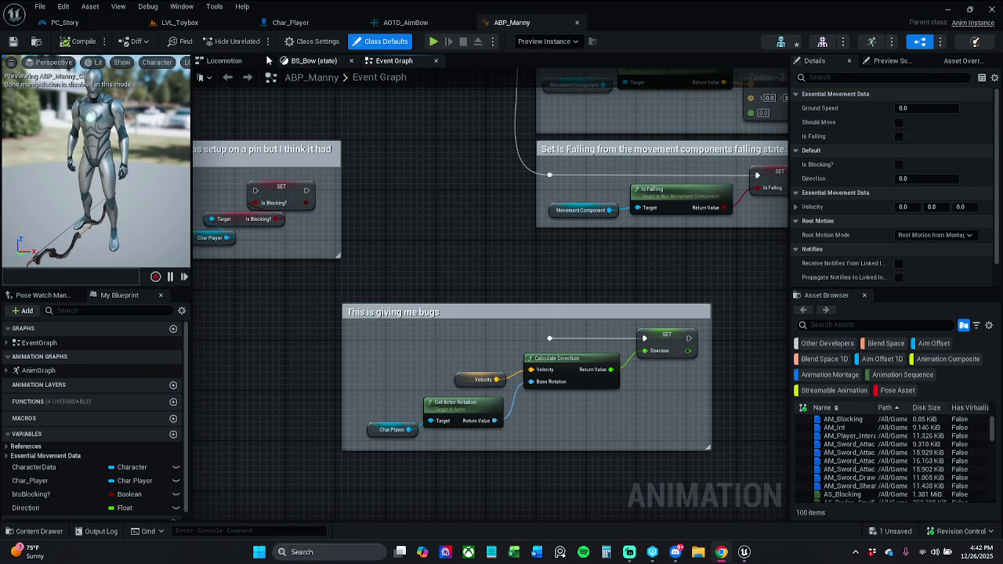
left_click(235, 61)
left_click(316, 61)
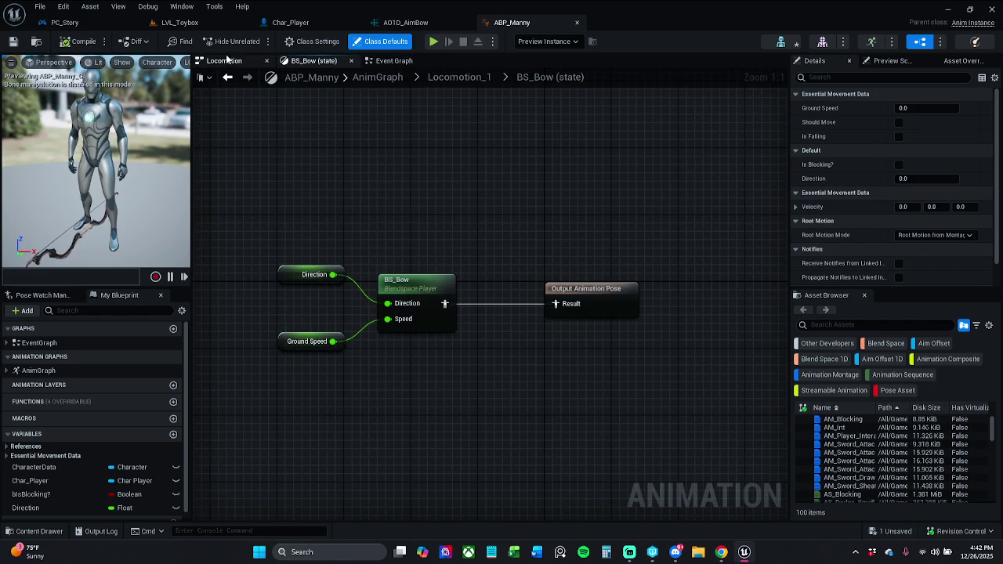
left_click(235, 62)
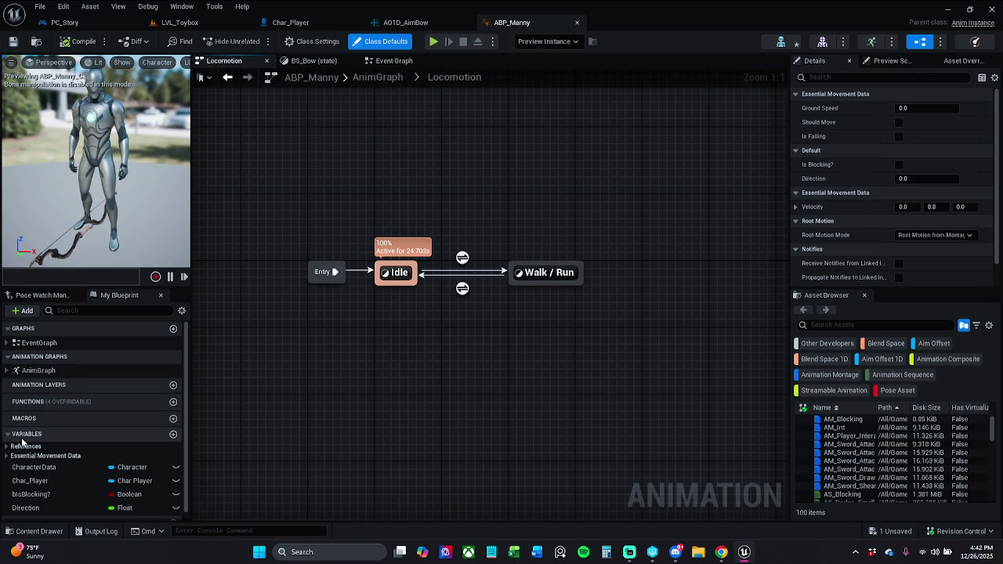
scroll(83, 439, "down", 1)
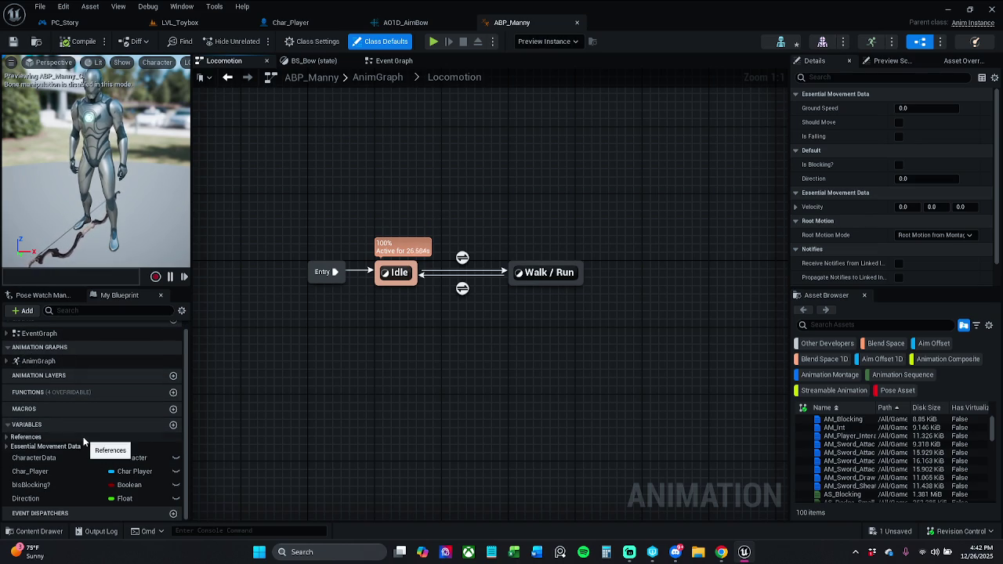
scroll(83, 443, "up", 1)
Open the Locomotion_1 state machine and move the BS_Bow state beside Entry
left_click(7, 371)
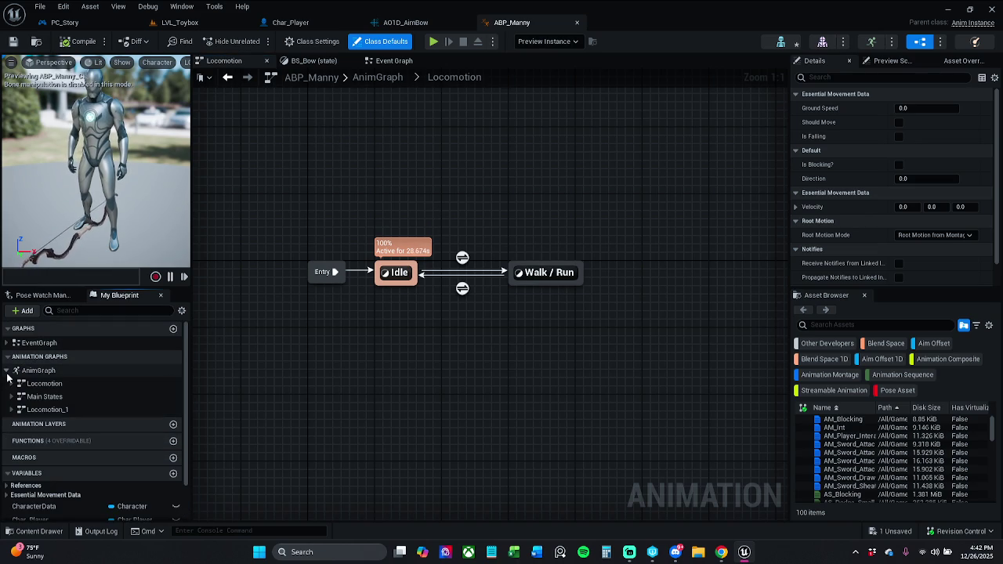
double_click(45, 410)
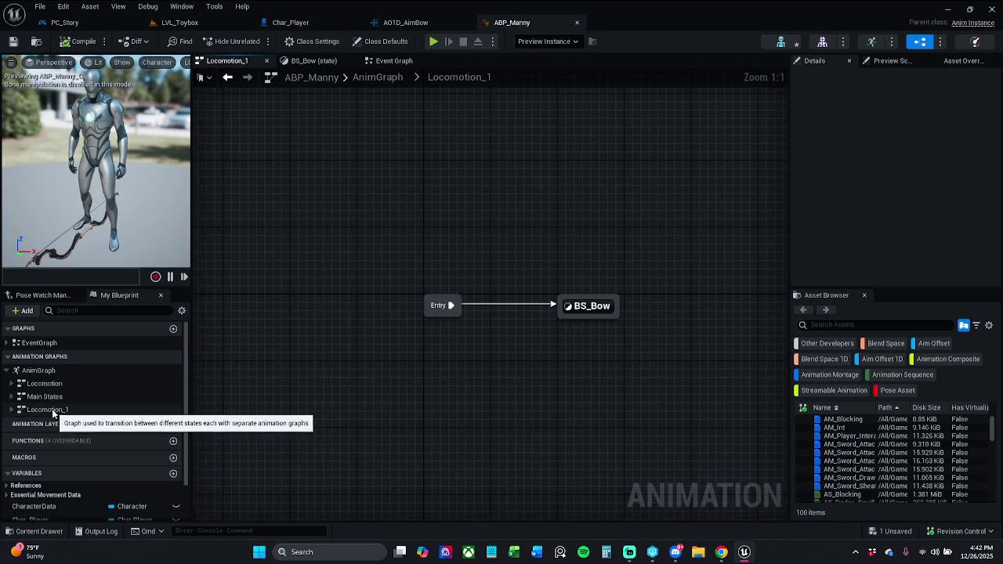
left_click_drag(591, 306, 550, 307)
left_click(513, 257)
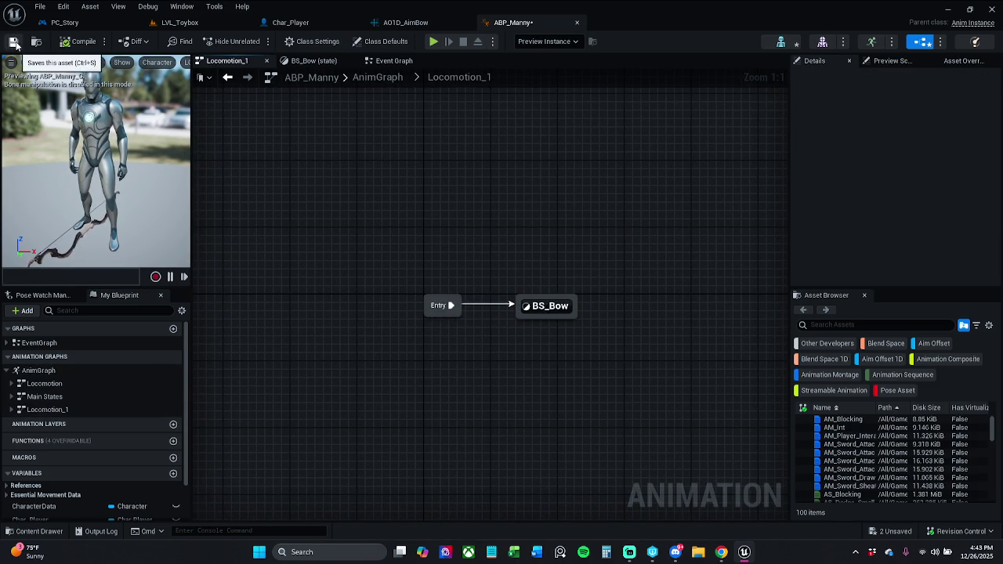
Save ABP_Manny, check it out for editing, and enter the BS_Bow state
left_click(13, 40)
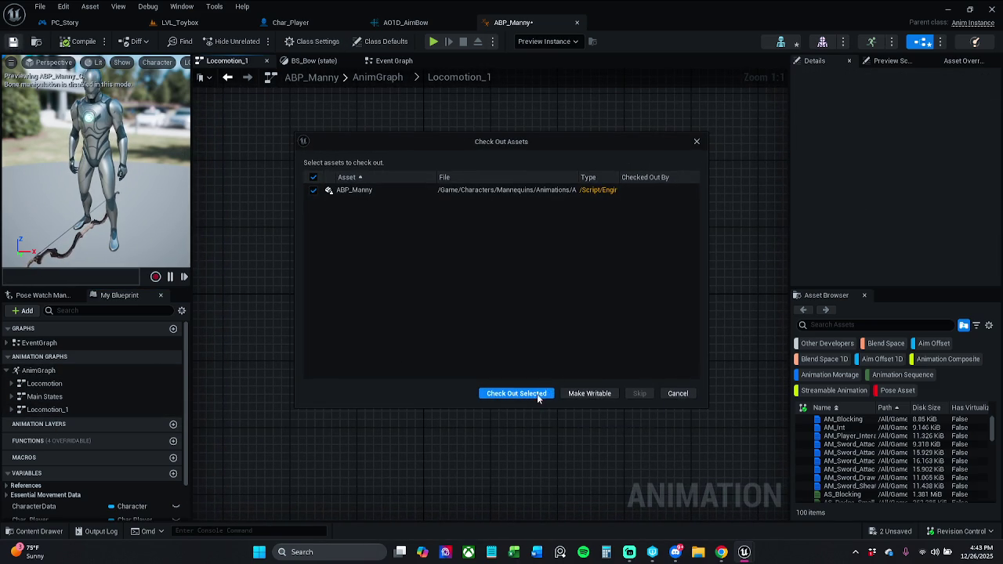
left_click(517, 393)
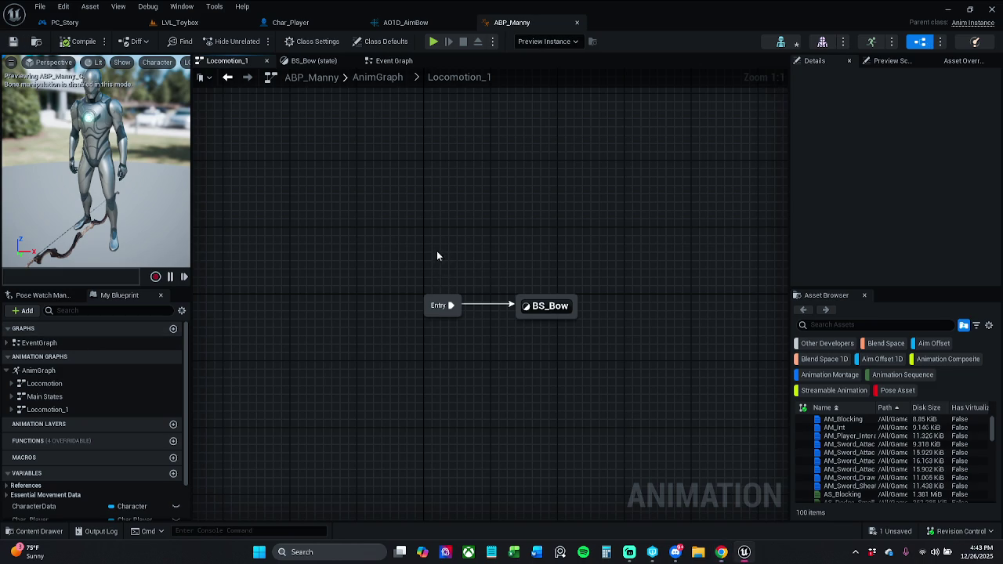
left_click(486, 291)
double_click(482, 295)
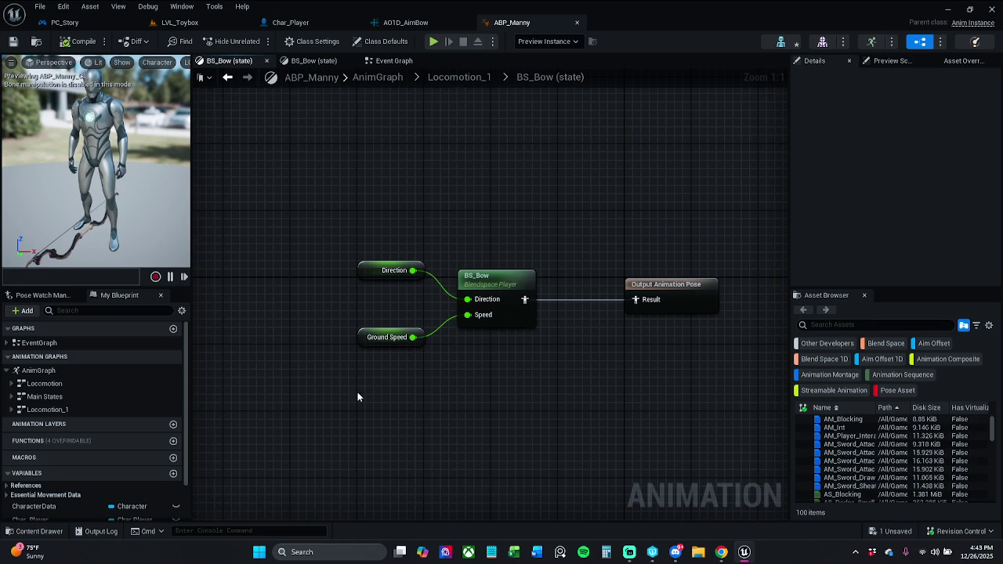
Shift the Direction, Ground Speed and BS_Bow nodes left and add a Blend Poses by bool node
left_click_drag(368, 236, 502, 313)
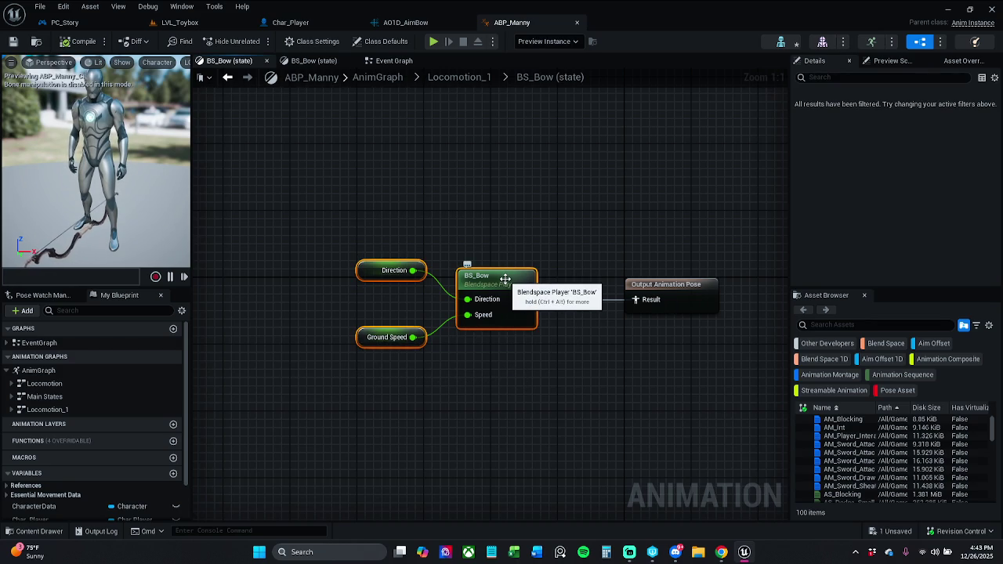
left_click_drag(505, 283, 339, 367)
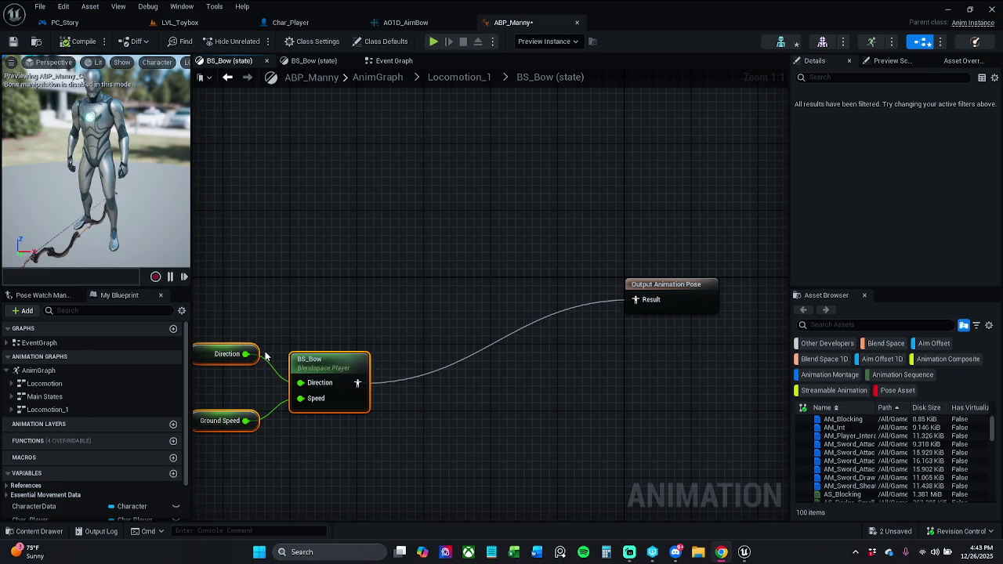
mouse_move(342, 360)
left_mouse_down()
mouse_move(293, 263)
mouse_move(270, 288)
mouse_move(279, 281)
mouse_move(378, 293)
left_mouse_up()
left_click(349, 261)
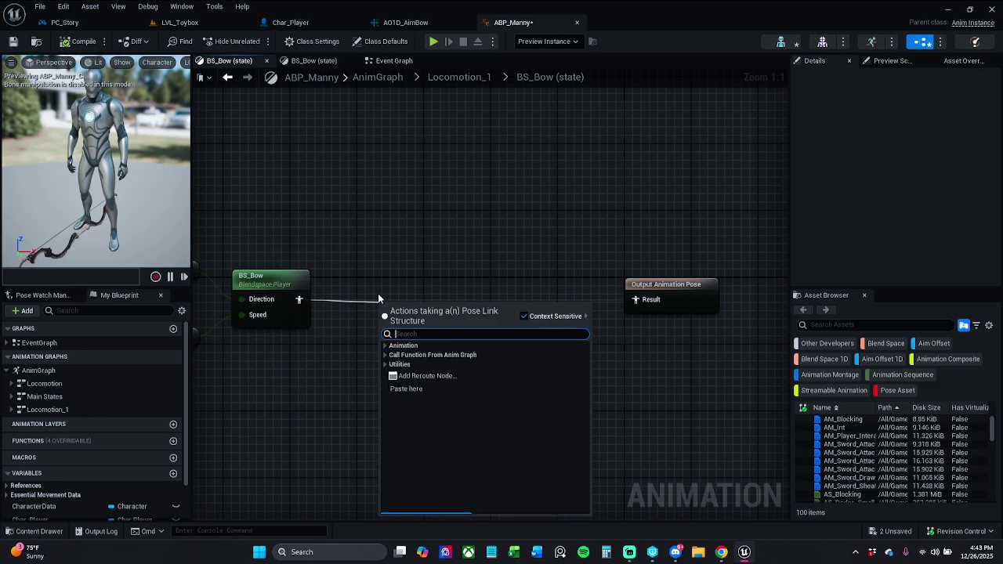
type("blend")
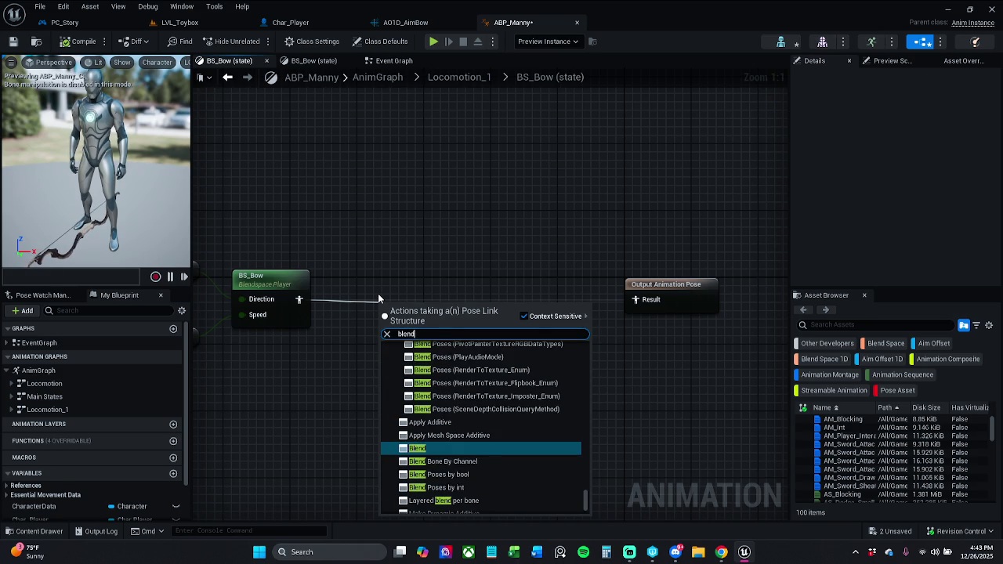
left_click(482, 475)
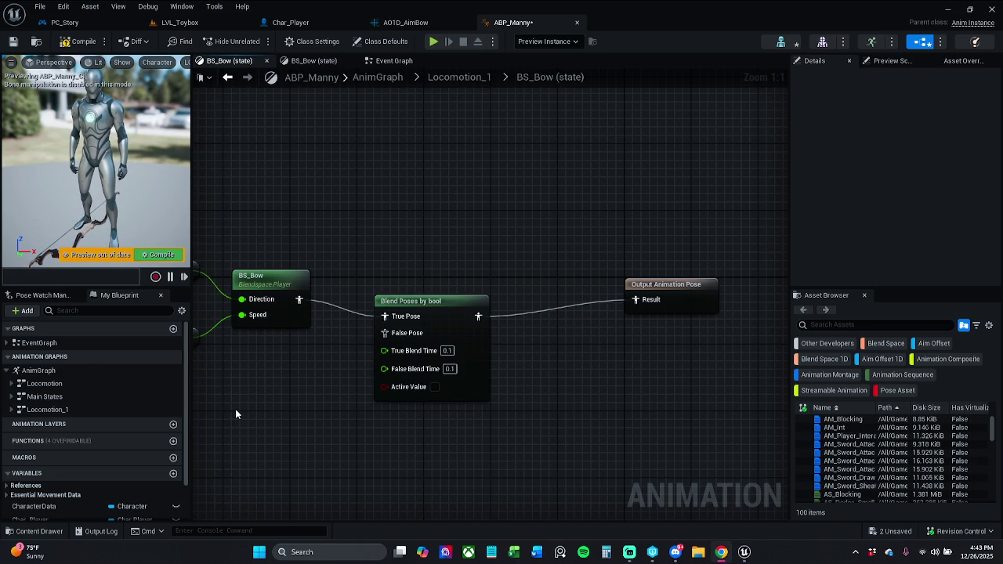
left_click_drag(447, 309, 471, 292)
Promote Active Value to a new Boolean variable and connect BS_Bow to False Pose
left_click_drag(409, 371, 373, 396)
left_click(449, 222)
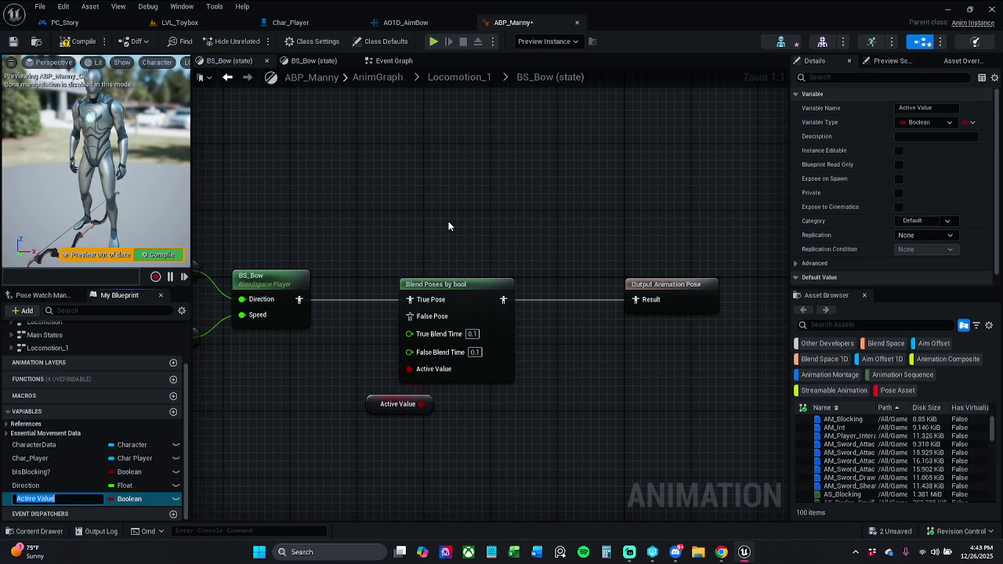
mouse_move(365, 364)
left_mouse_down()
mouse_move(400, 446)
mouse_move(373, 406)
mouse_move(331, 398)
left_mouse_up()
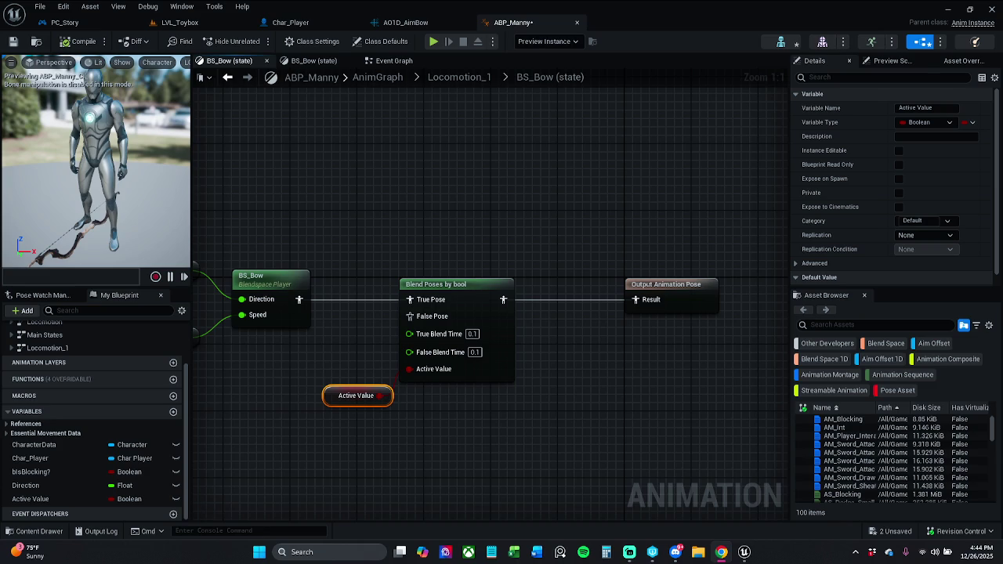
mouse_move(299, 299)
left_mouse_down()
mouse_move(405, 328)
mouse_move(409, 316)
left_mouse_up()
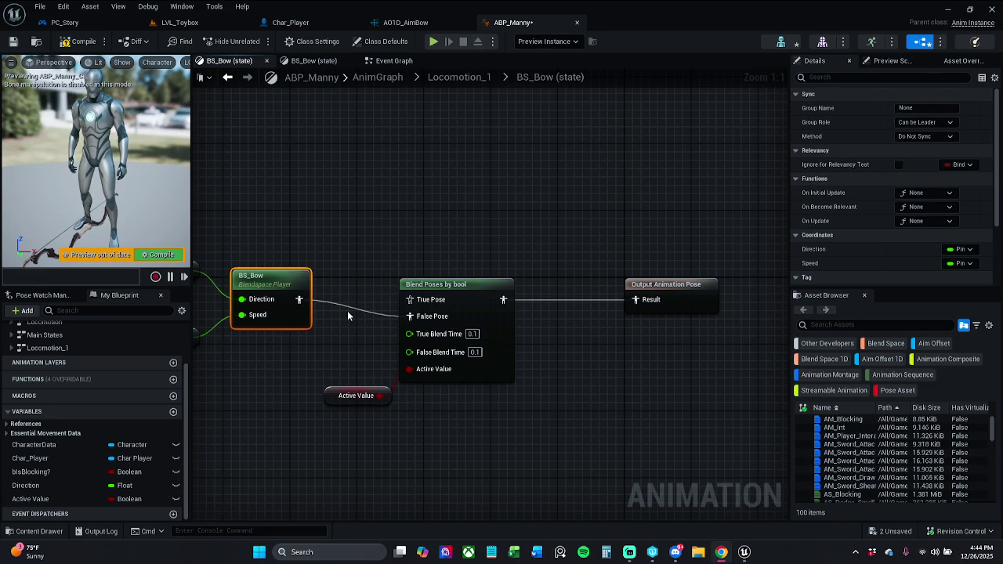
left_click_drag(509, 240, 471, 242)
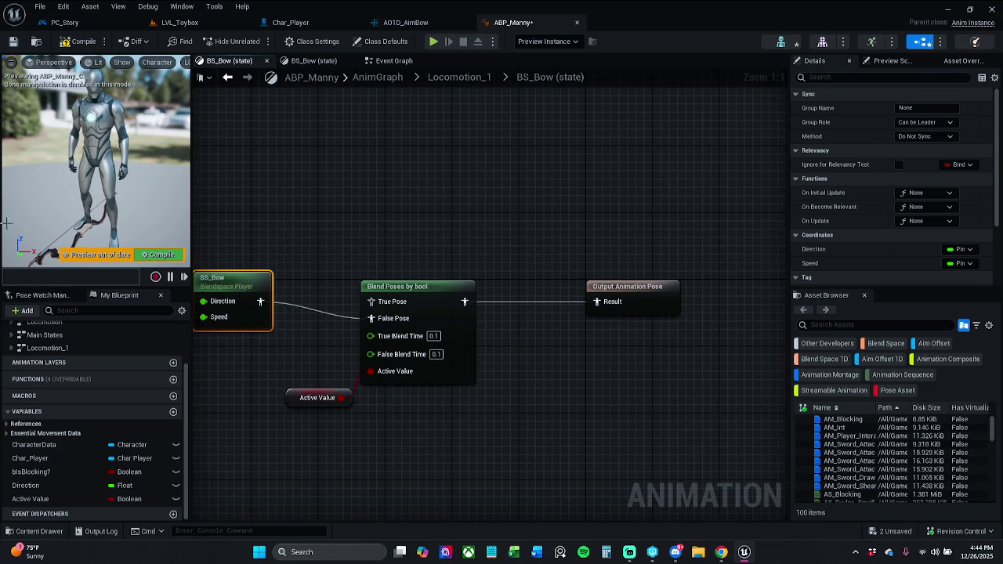
Duplicate the Direction, Ground Speed and BS_Bow nodes above the originals
left_click_drag(395, 329, 541, 324)
left_click(258, 197)
left_click_drag(219, 224, 378, 407)
key("ctrl+c")
key("ctrl+v")
mouse_move(514, 431)
left_mouse_down()
mouse_move(381, 176)
mouse_move(407, 138)
left_mouse_up()
mouse_move(447, 180)
left_mouse_down()
mouse_move(326, 195)
mouse_move(414, 349)
mouse_move(355, 188)
left_mouse_up()
left_click(326, 196)
Add a Layered blend per bone feeding True Pose, then compile and save the blueprint
type("layer")
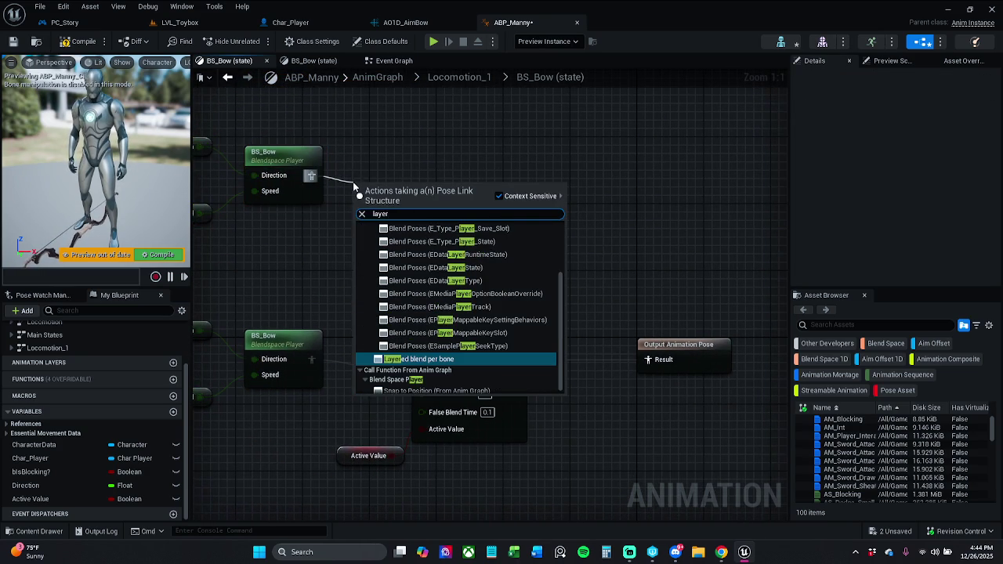
type("ed")
key("Return")
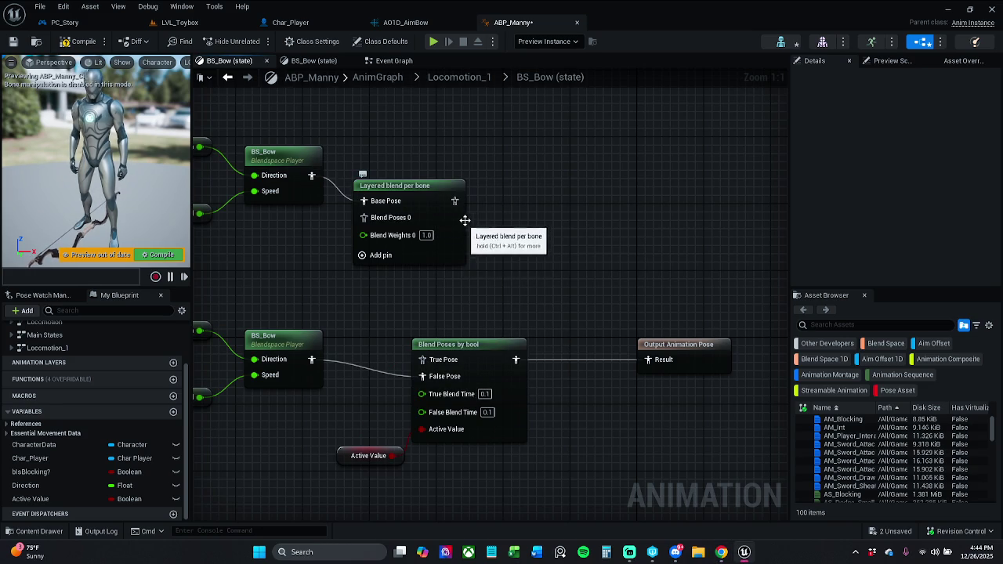
mouse_move(455, 201)
left_mouse_down()
mouse_move(437, 341)
mouse_move(449, 367)
mouse_move(444, 361)
left_mouse_up()
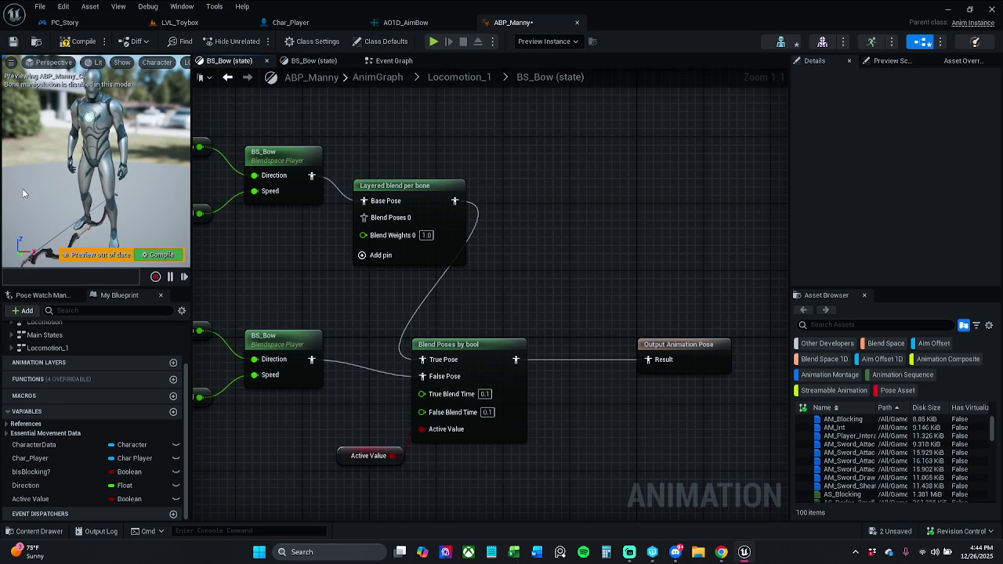
left_click(84, 41)
left_click(12, 41)
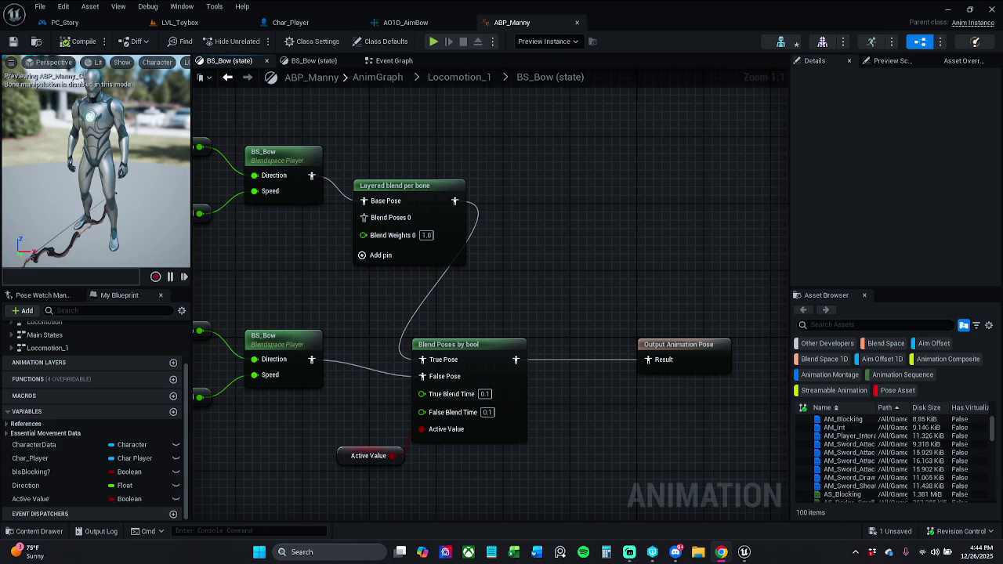
left_click(454, 235)
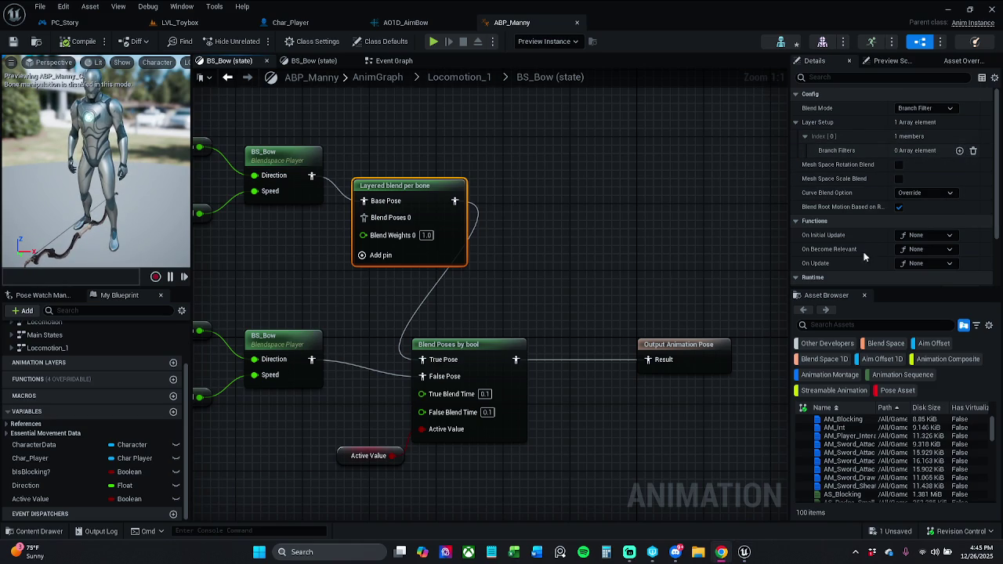
Add a spine_01 branch filter with Mesh Space Rotation Blend enabled, then search assets for 'ao1'
left_click(960, 150)
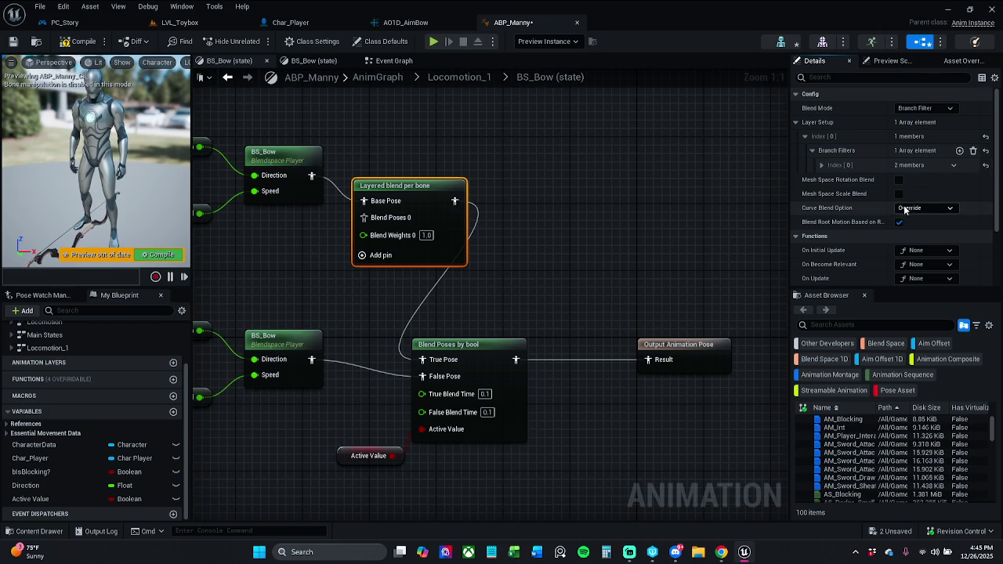
left_click(822, 165)
left_click(908, 180)
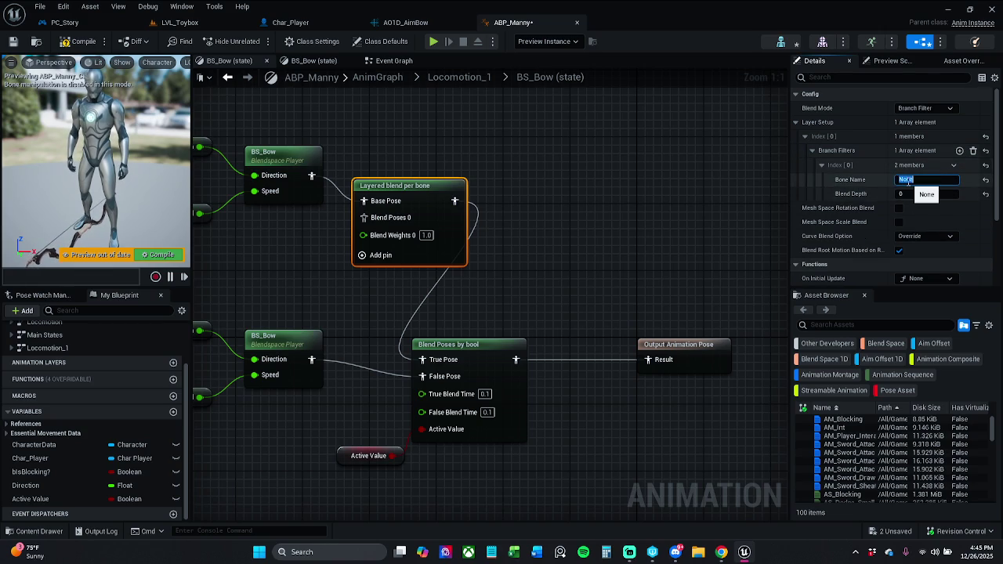
type("sp")
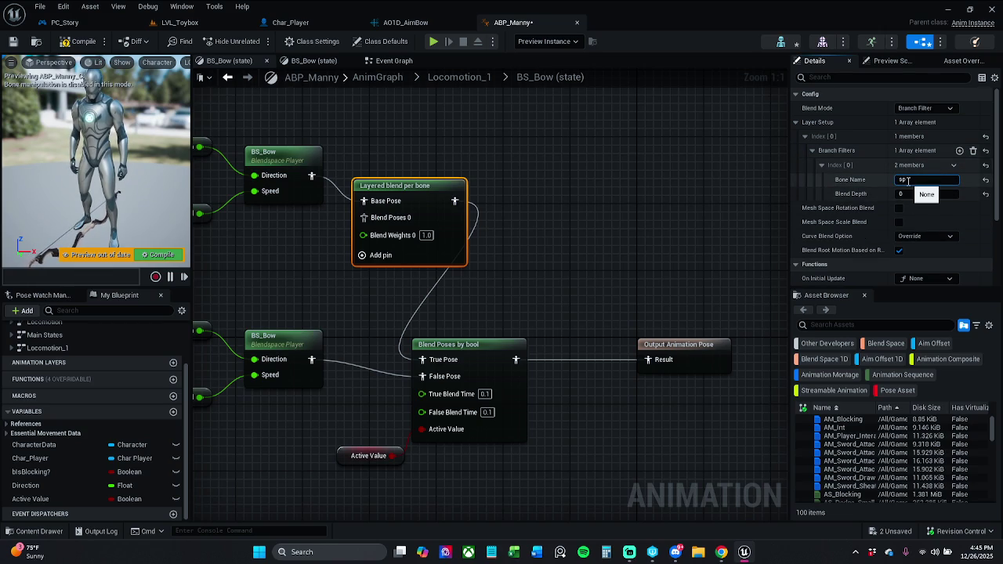
type("ine_")
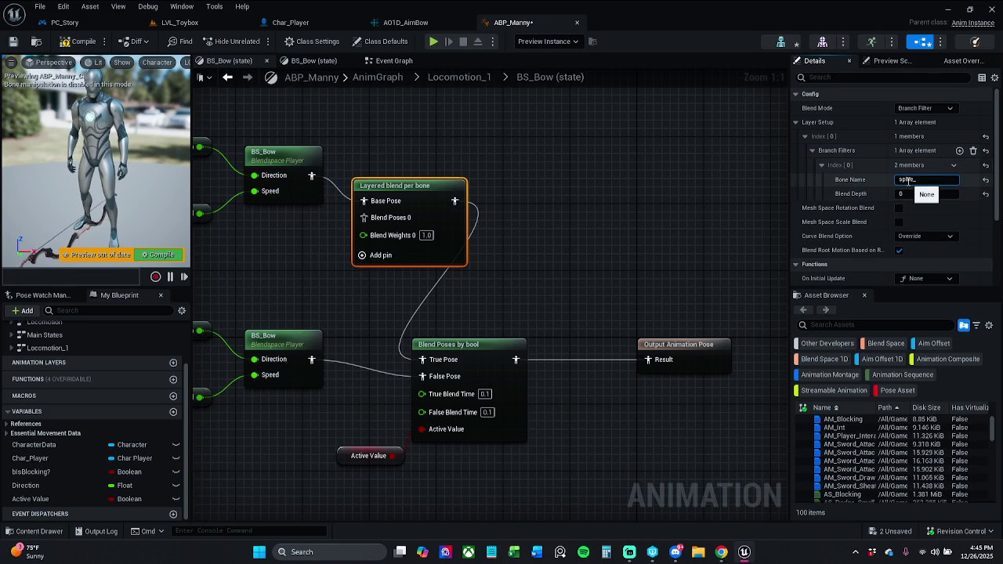
type("01")
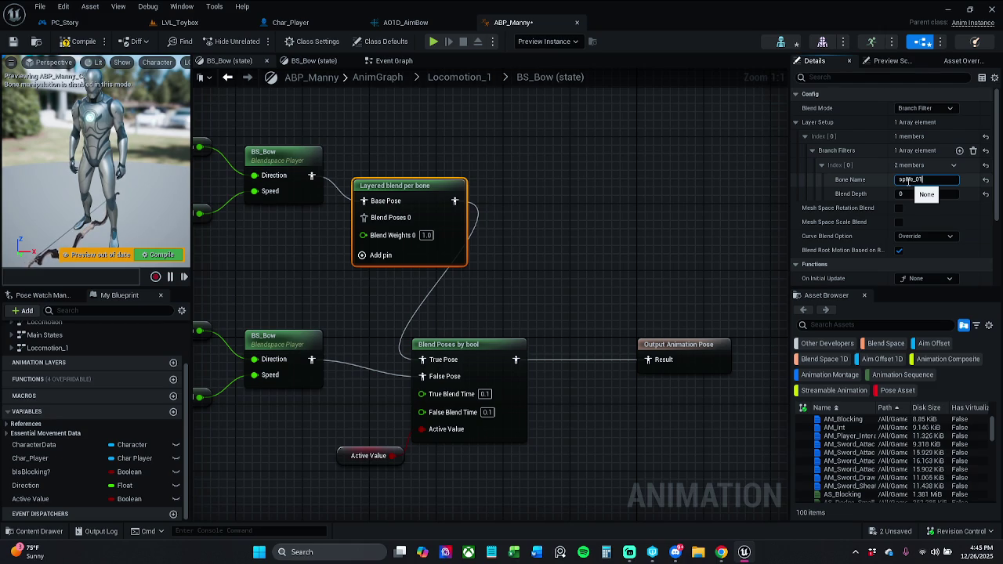
key("Return")
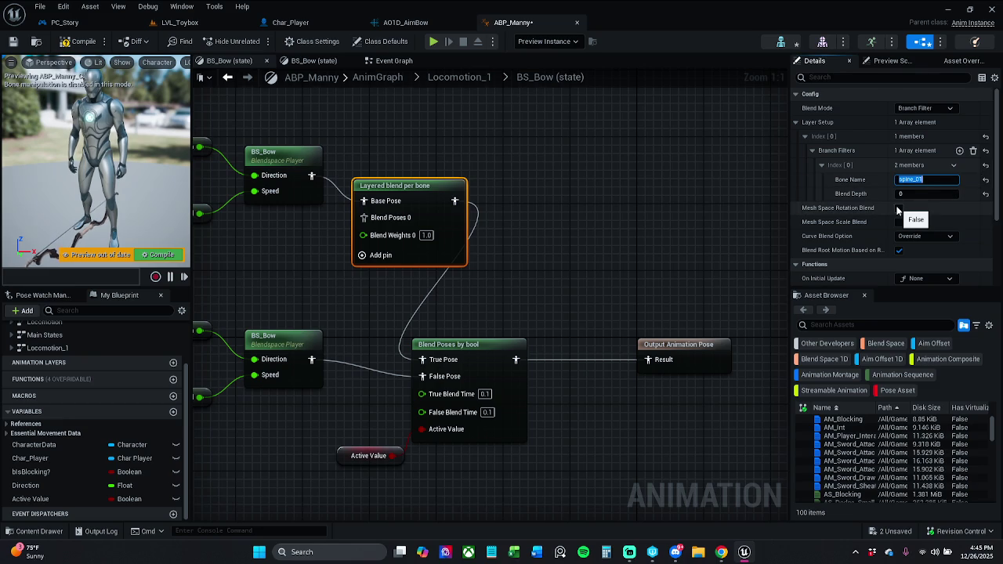
left_click(899, 208)
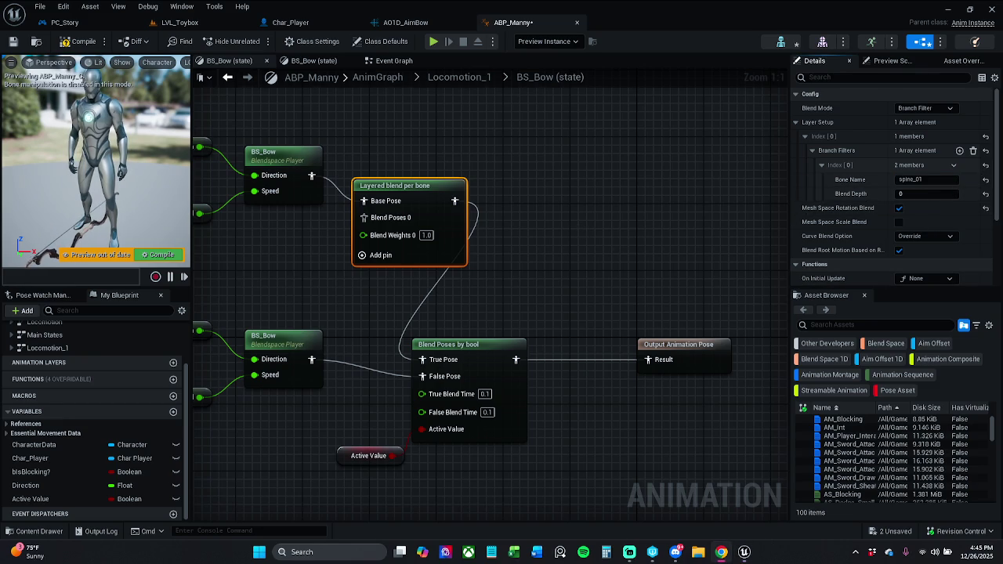
left_click(565, 232)
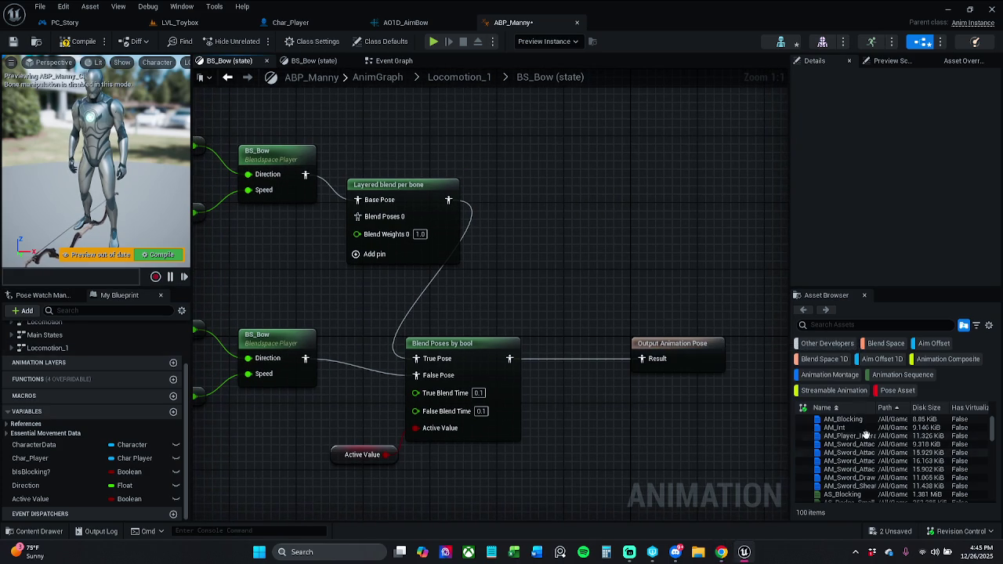
type("ao1")
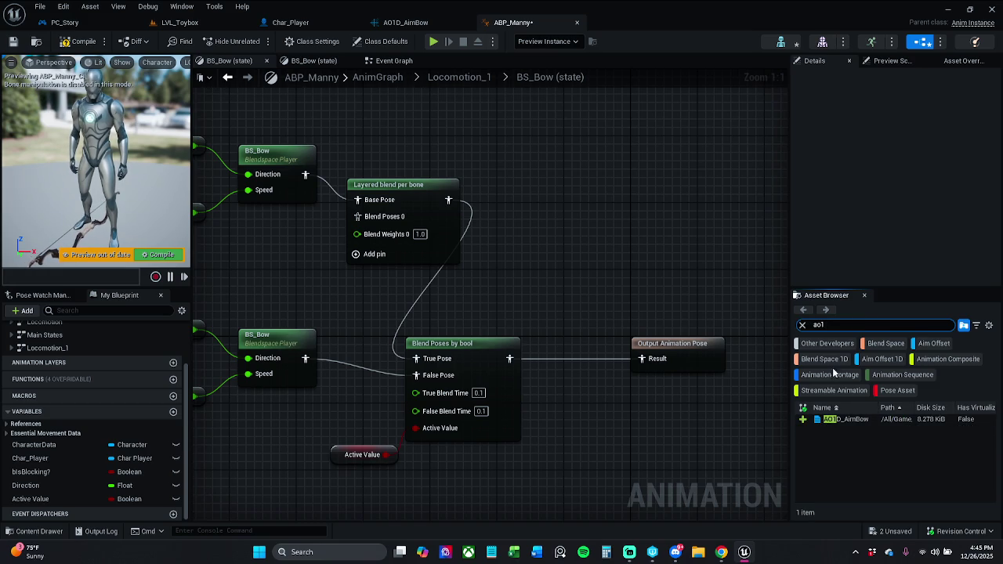
Place the AO1D_AimBow aim offset below the layered blend and tidy the node layout
left_click_drag(843, 419, 523, 288)
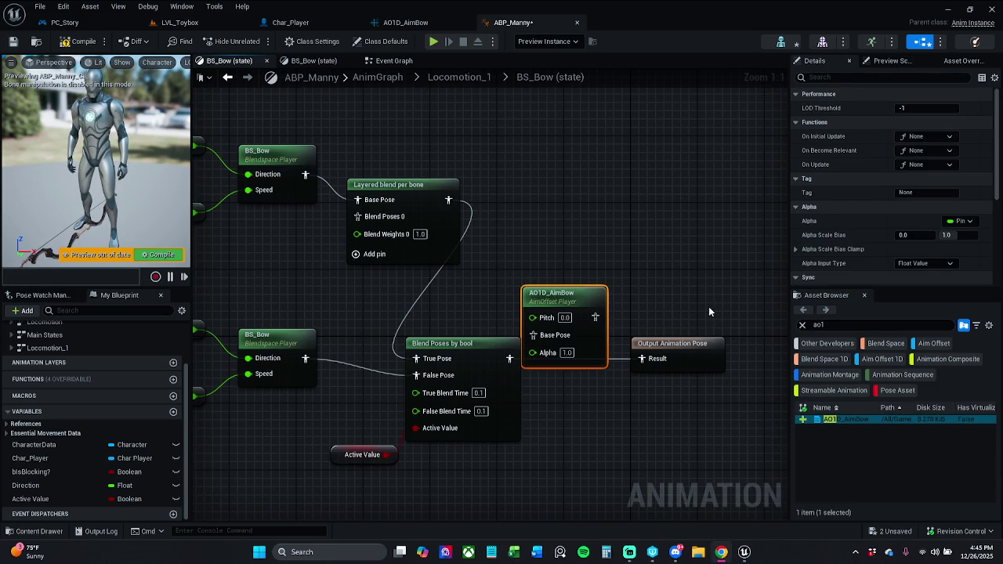
left_click(802, 325)
mouse_move(580, 289)
left_mouse_down()
mouse_move(343, 269)
mouse_move(278, 238)
left_mouse_up()
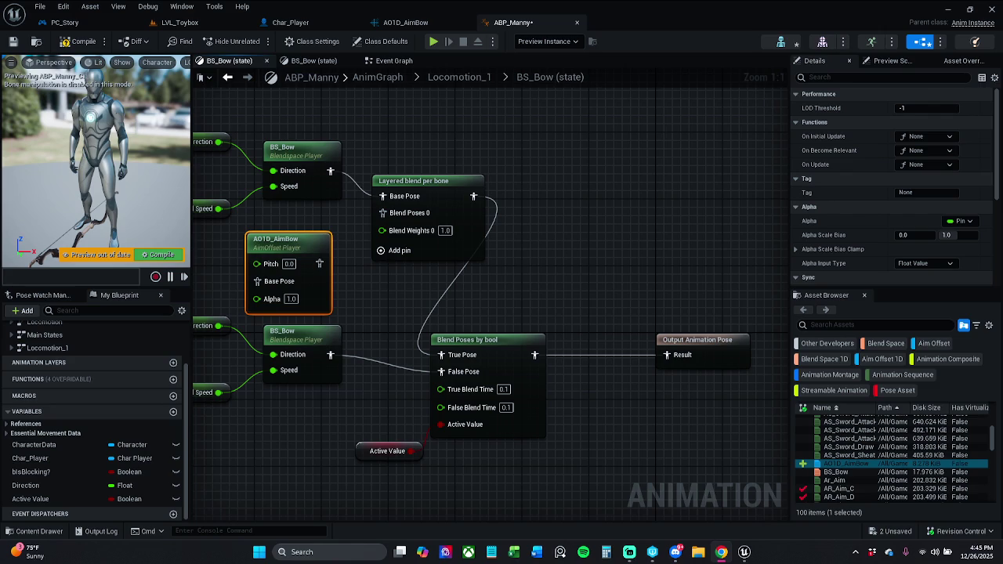
mouse_move(405, 289)
left_mouse_down()
mouse_move(603, 280)
mouse_move(578, 314)
left_mouse_up()
mouse_move(379, 141)
left_mouse_down()
mouse_move(665, 259)
mouse_move(640, 176)
left_mouse_up()
left_click(595, 255)
left_click_drag(490, 225, 481, 267)
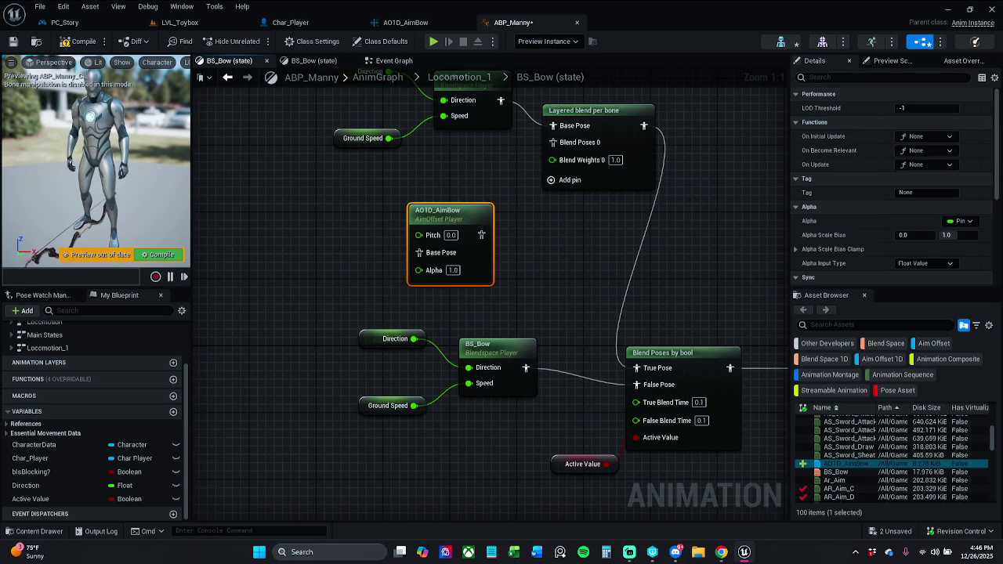
mouse_move(513, 271)
left_mouse_down()
mouse_move(484, 298)
mouse_move(529, 180)
left_mouse_up()
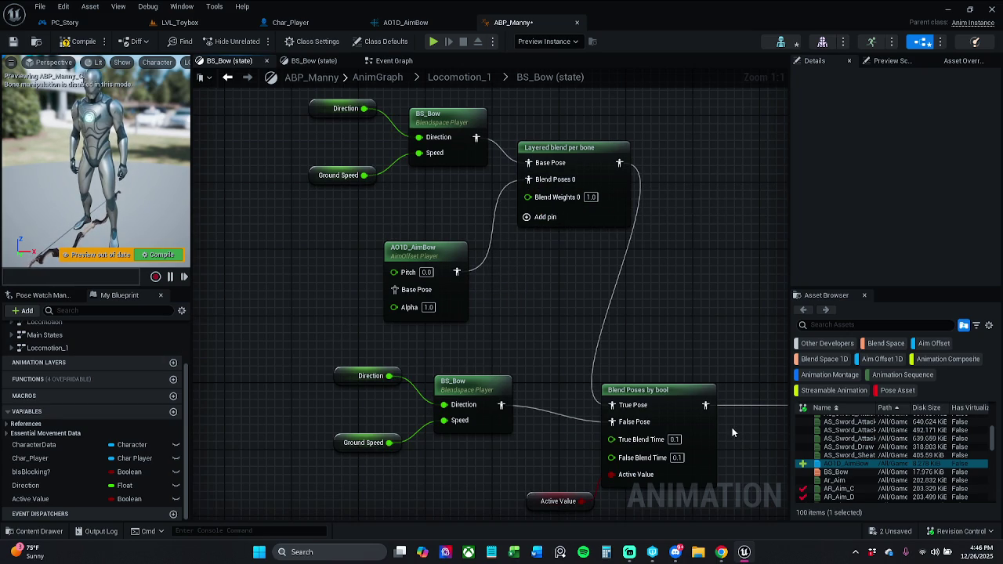
Add an Ar_Aim sequence player beside the aim offset as its base pose
mouse_move(865, 482)
mouse_move(865, 483)
left_mouse_down()
mouse_move(627, 424)
mouse_move(347, 375)
mouse_move(407, 313)
mouse_move(404, 290)
left_mouse_up()
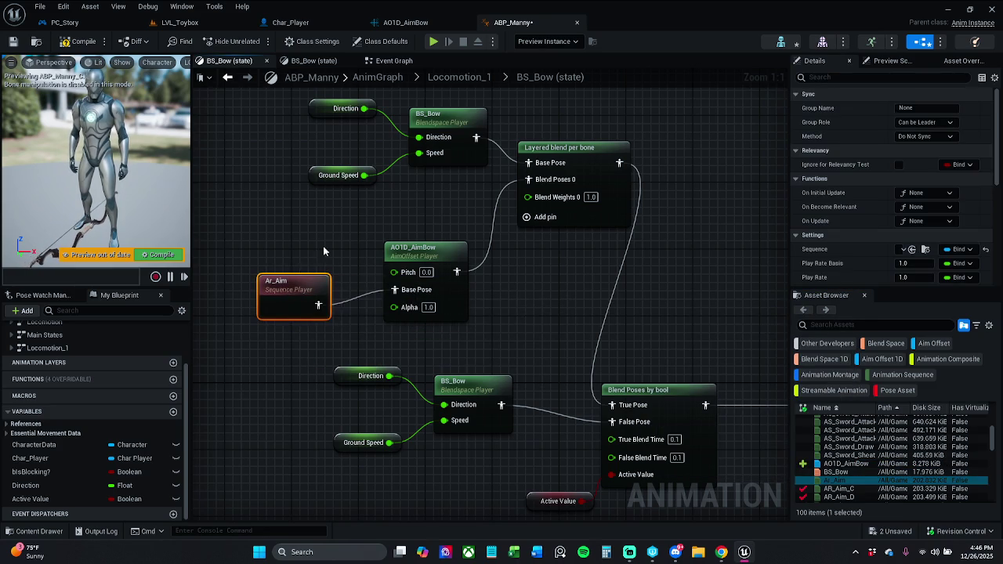
left_click_drag(280, 307, 280, 314)
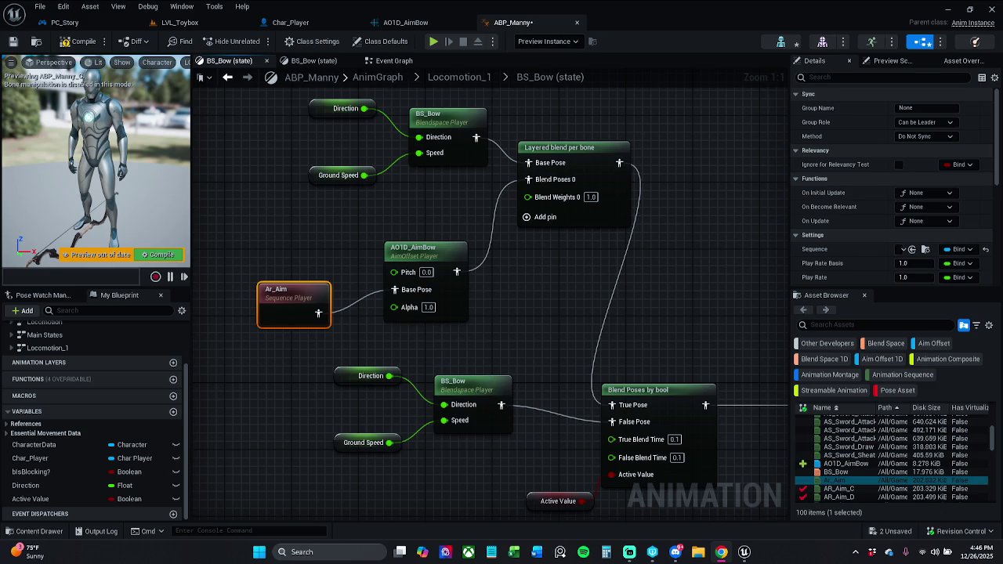
left_click_drag(395, 279, 412, 284)
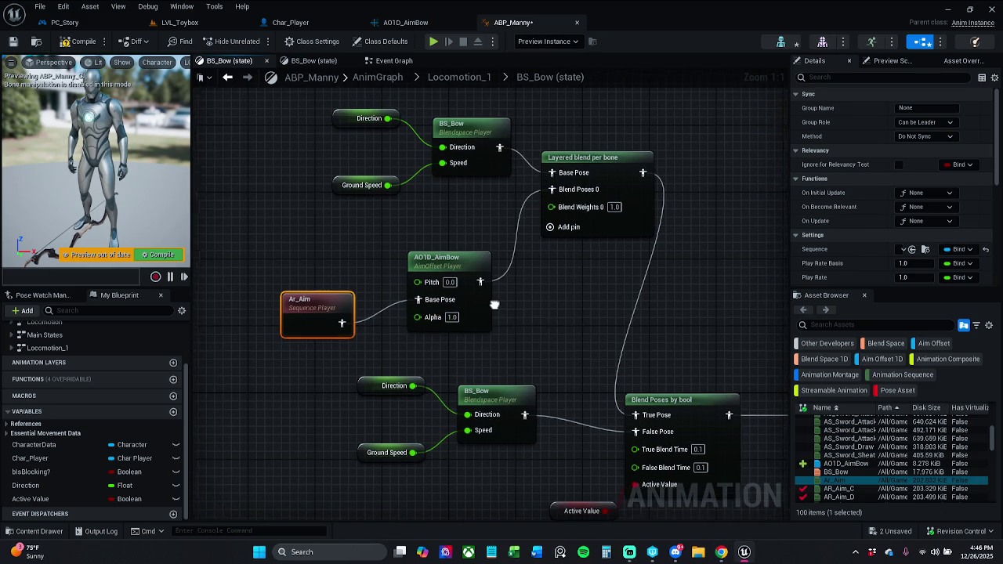
Promote AO1D_AimBow's Pitch input to a new float variable
right_click(412, 282)
left_click(454, 300)
mouse_move(316, 291)
left_mouse_down()
mouse_move(385, 314)
mouse_move(383, 268)
left_mouse_up()
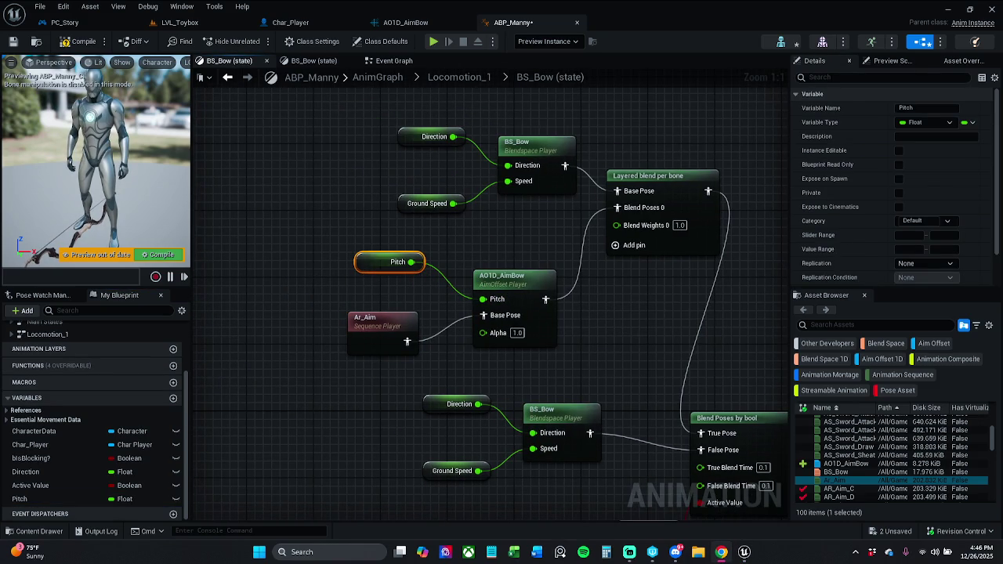
Rename the Pitch variable to lowercase 'pitch' and add a new Boolean variable
left_click(917, 108)
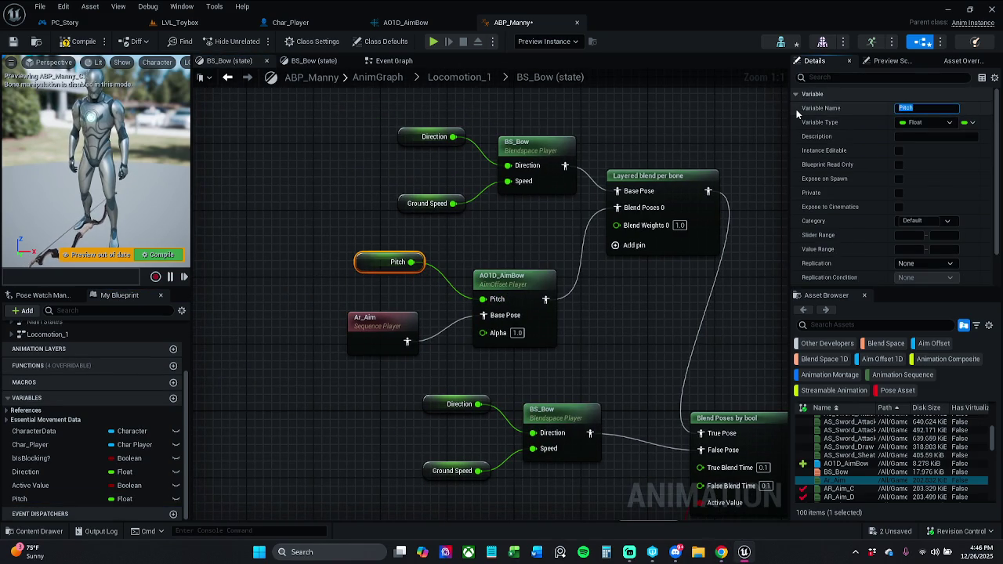
key("Home")
key("Delete")
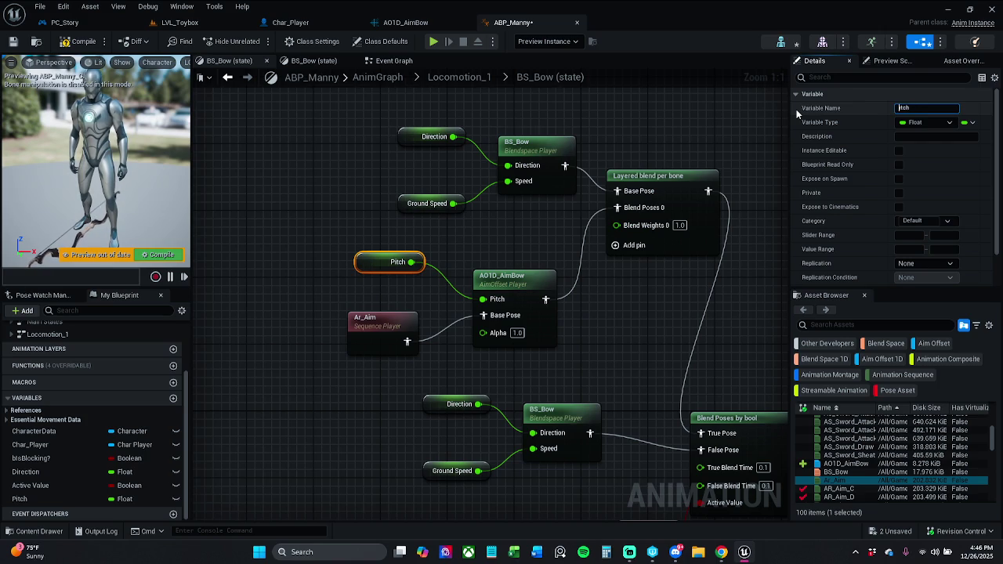
type("p")
key("Return")
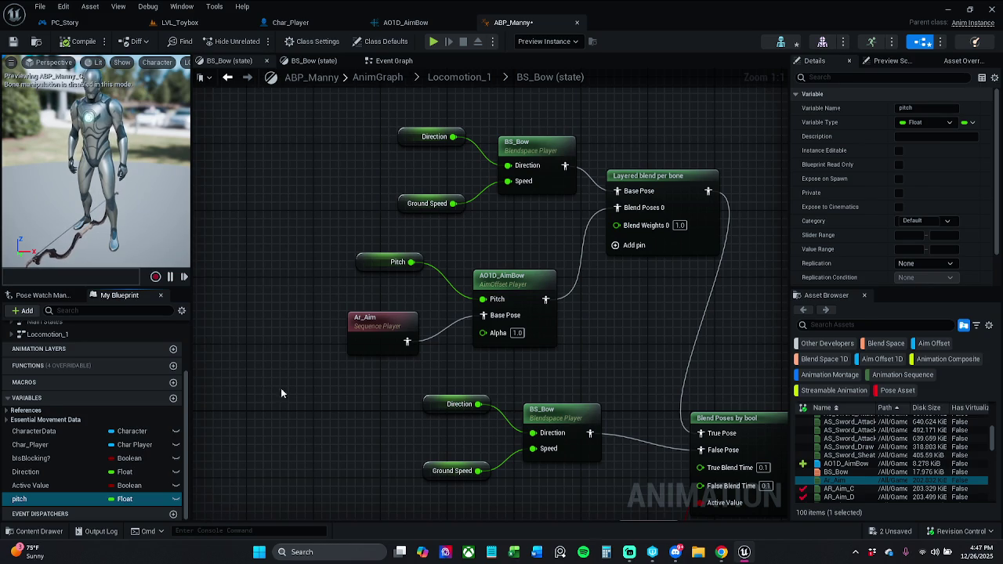
left_click(173, 398)
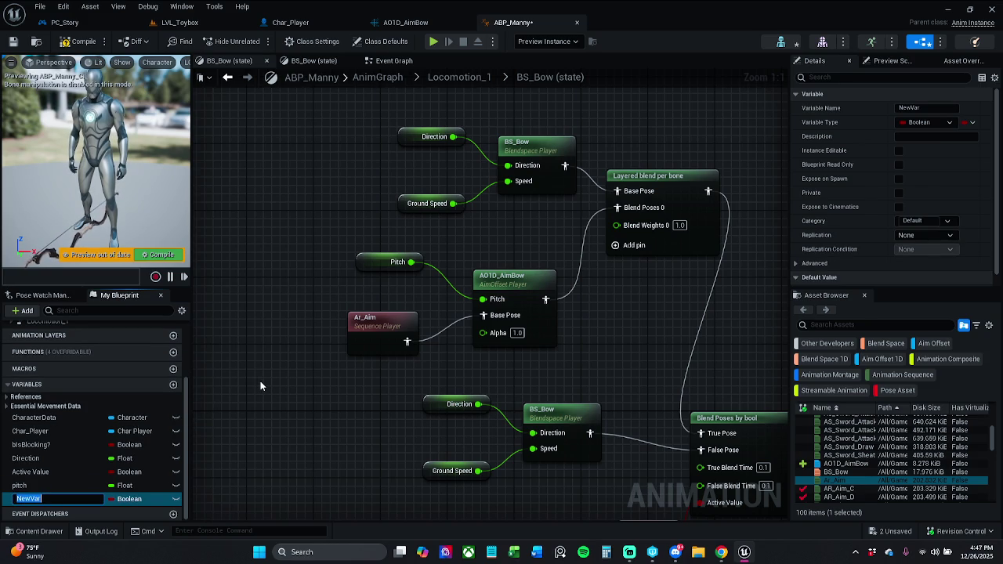
Name the new Boolean 'isAiming?', then compile and save the ABP_Manny animation blueprint
type("isA")
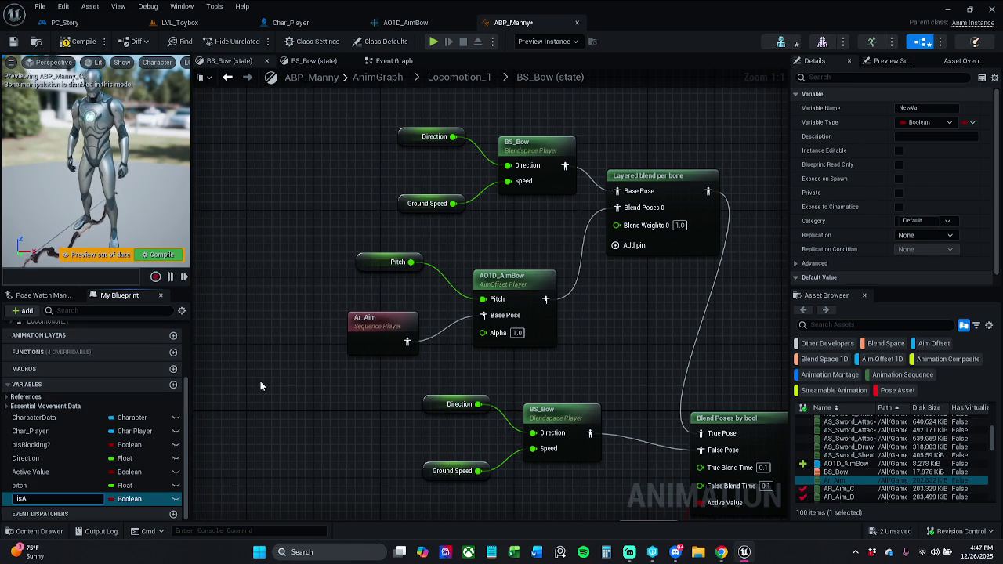
type("im")
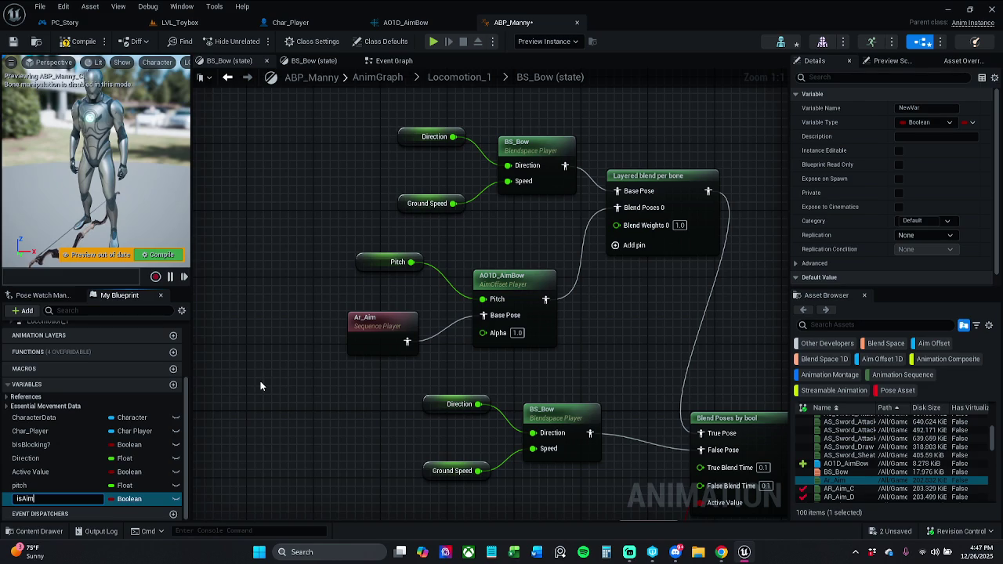
type("ing?")
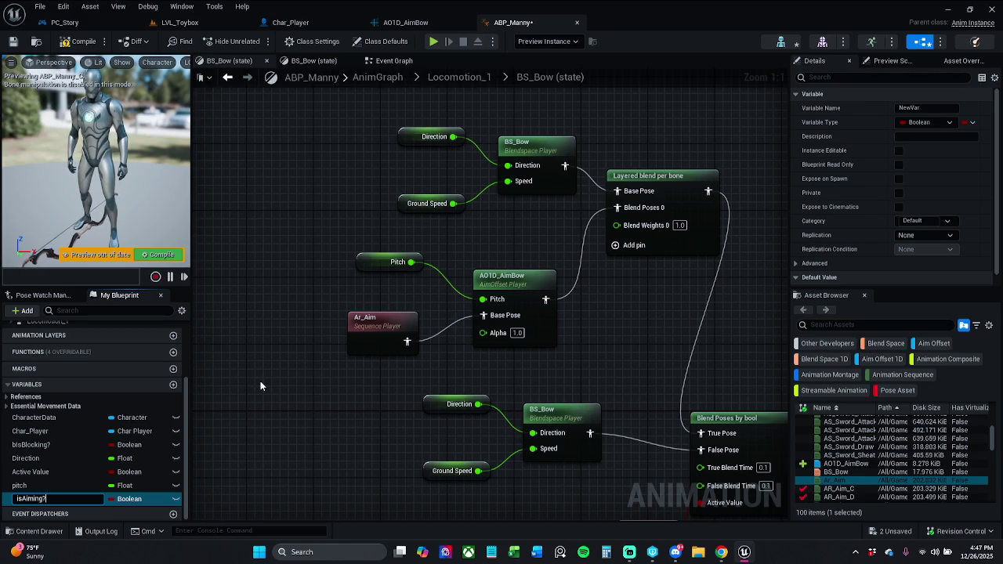
key("Return")
left_click(79, 43)
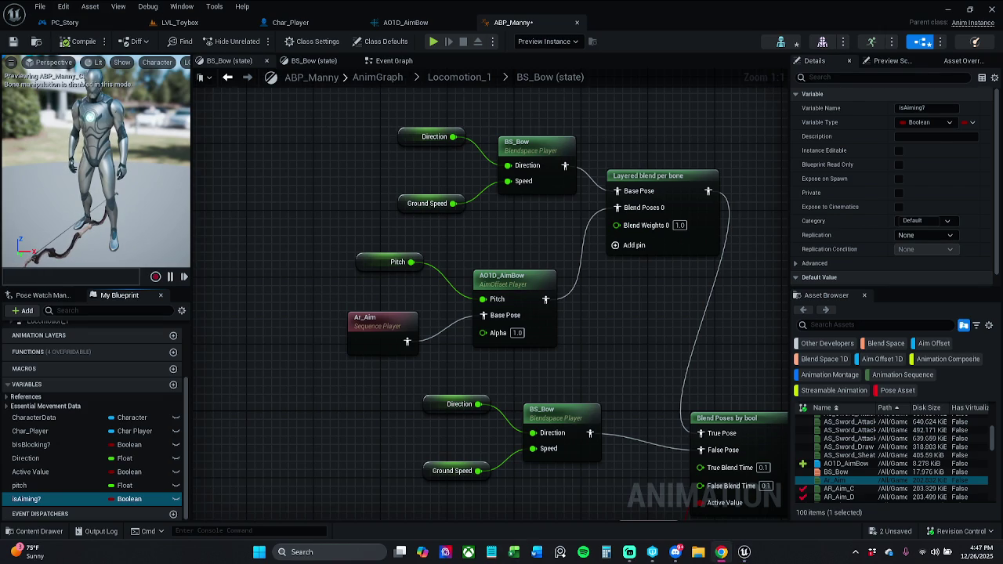
left_click(13, 41)
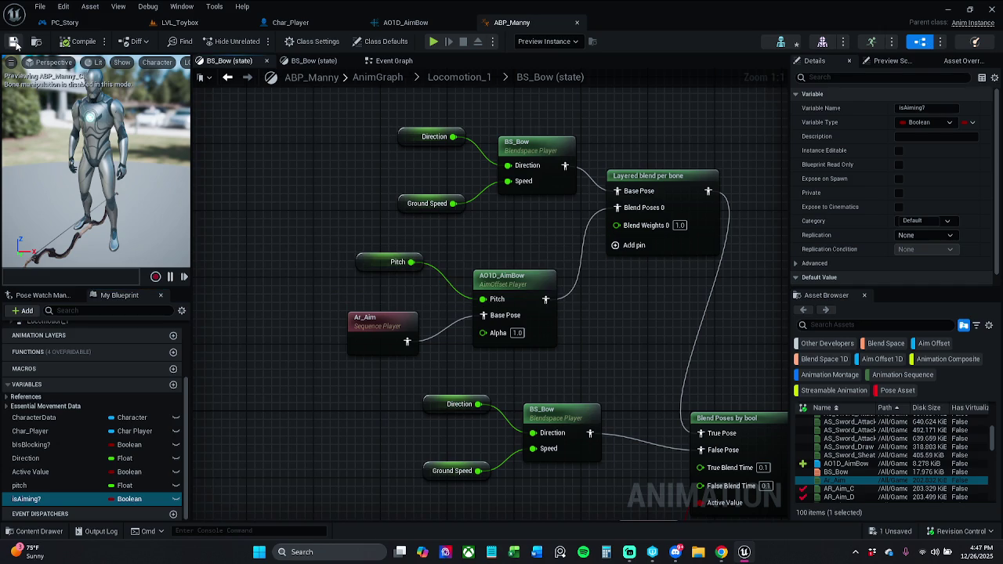
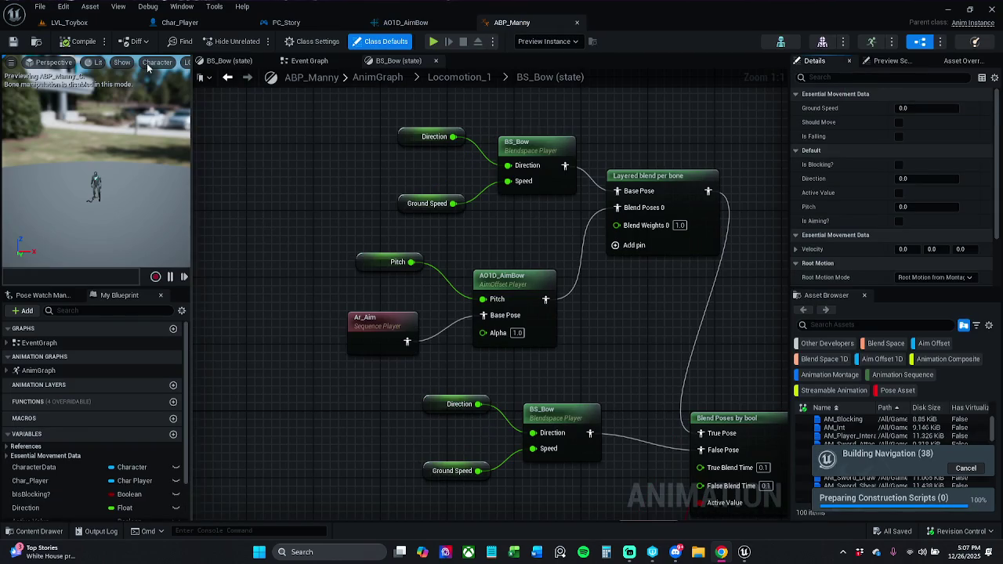
Play-test LVL_Toybox, running forward to pick up the bow and arrows, then stop
left_click(77, 25)
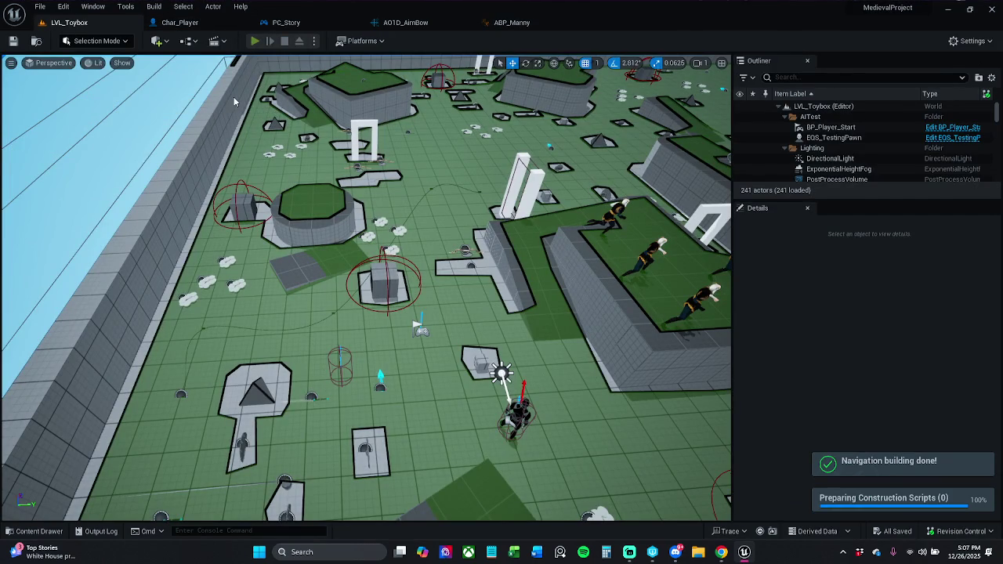
key("alt+p")
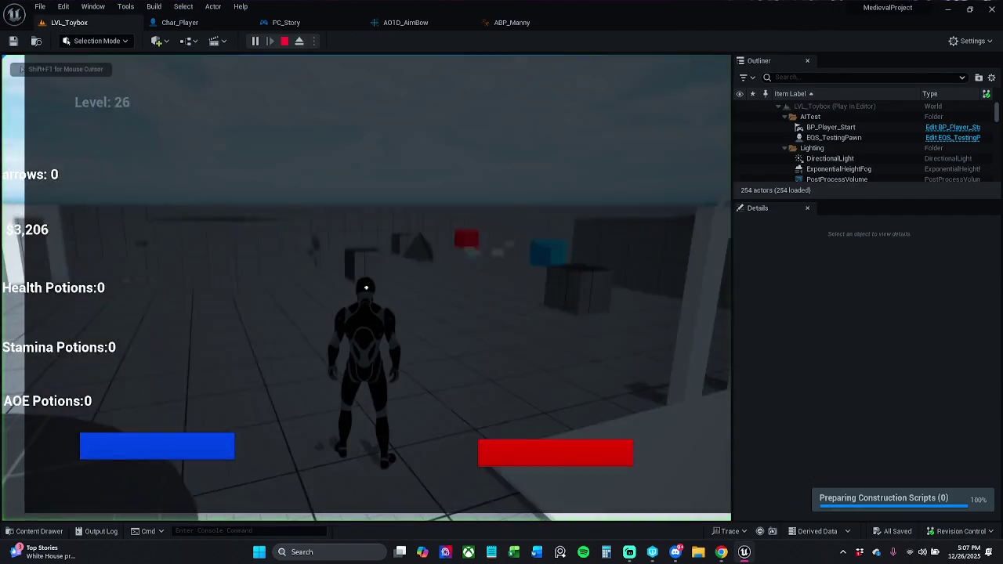
key("w")
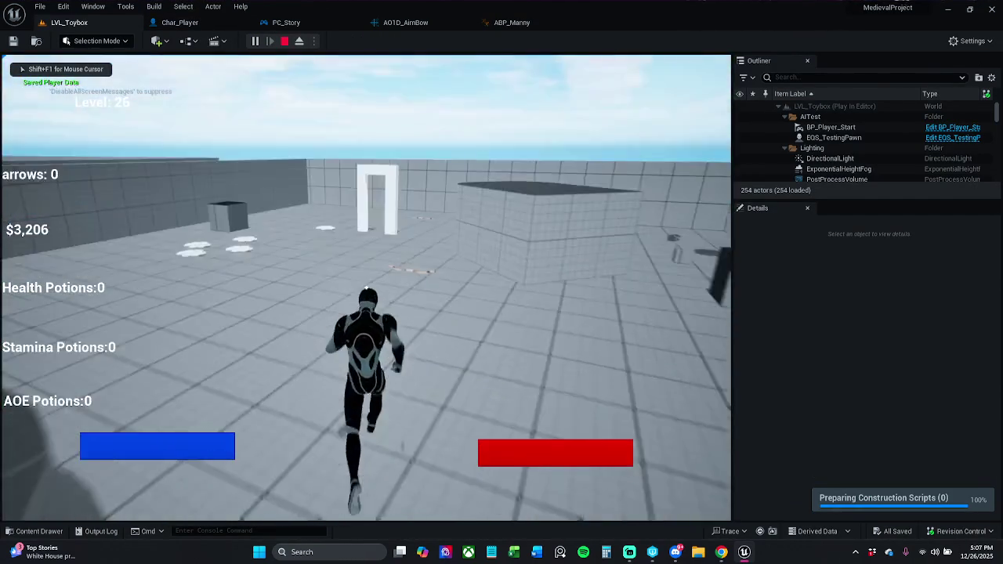
key("w")
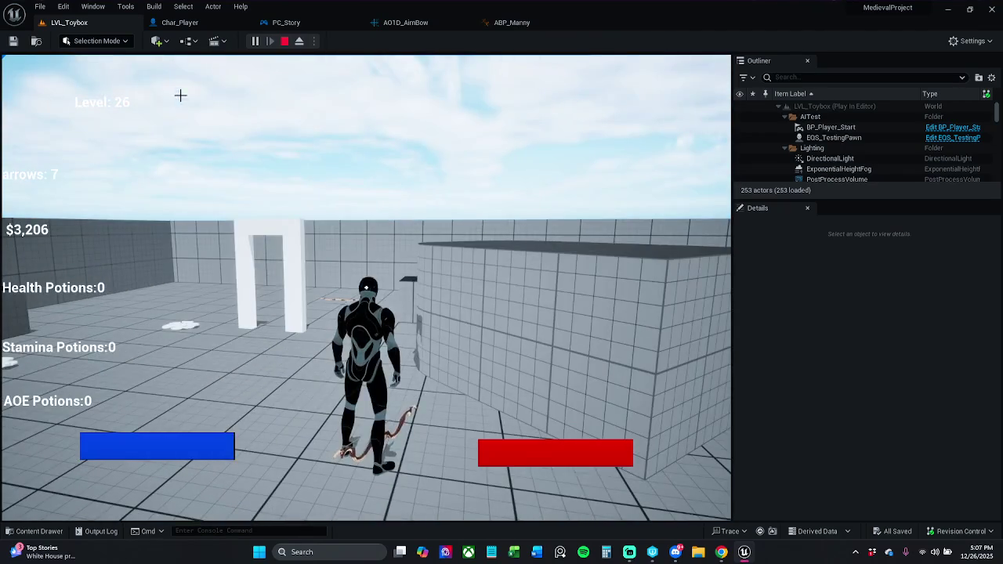
key("Escape")
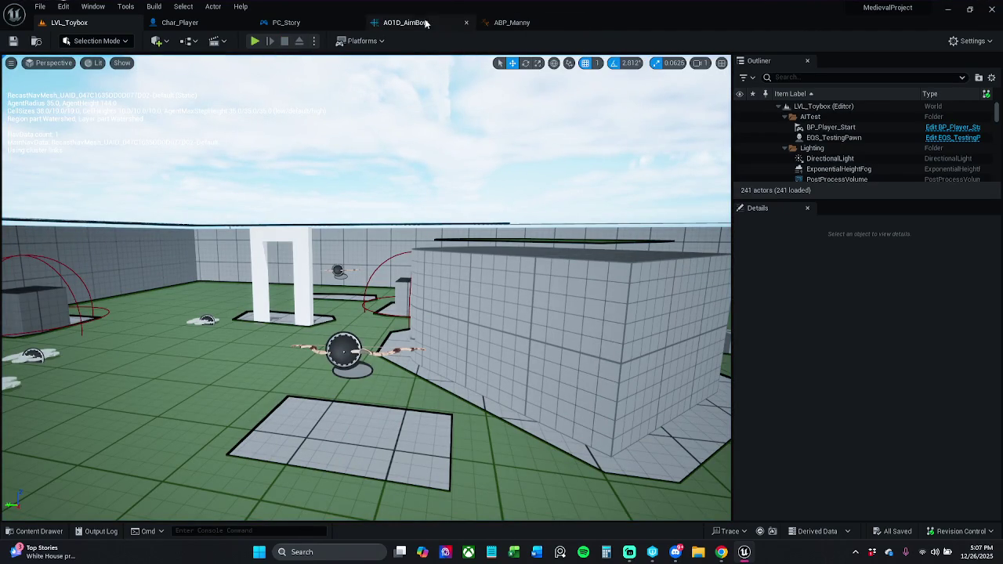
Run a second play-test, picking up the bow so arrows reach 7, then end it
left_click(254, 41)
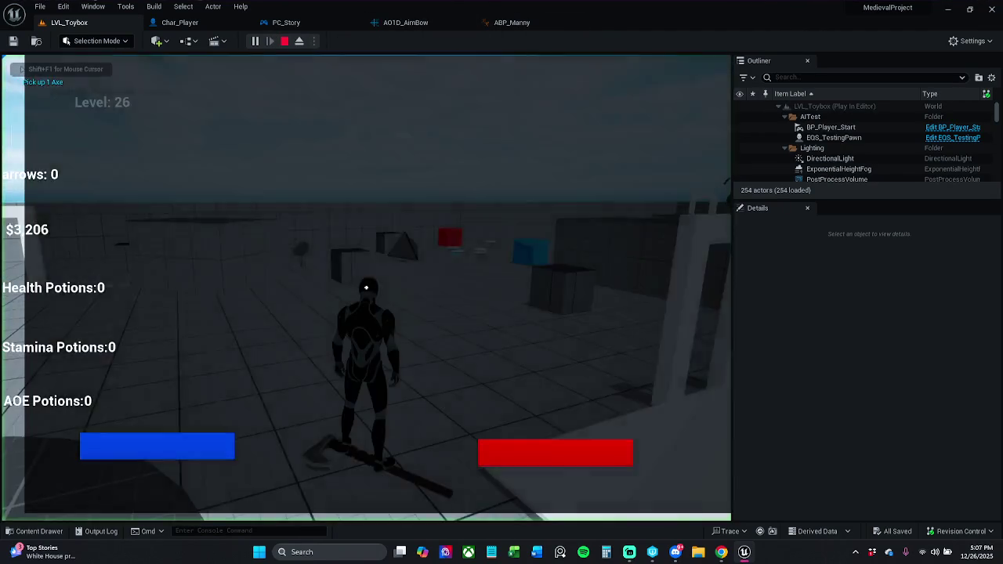
key("w")
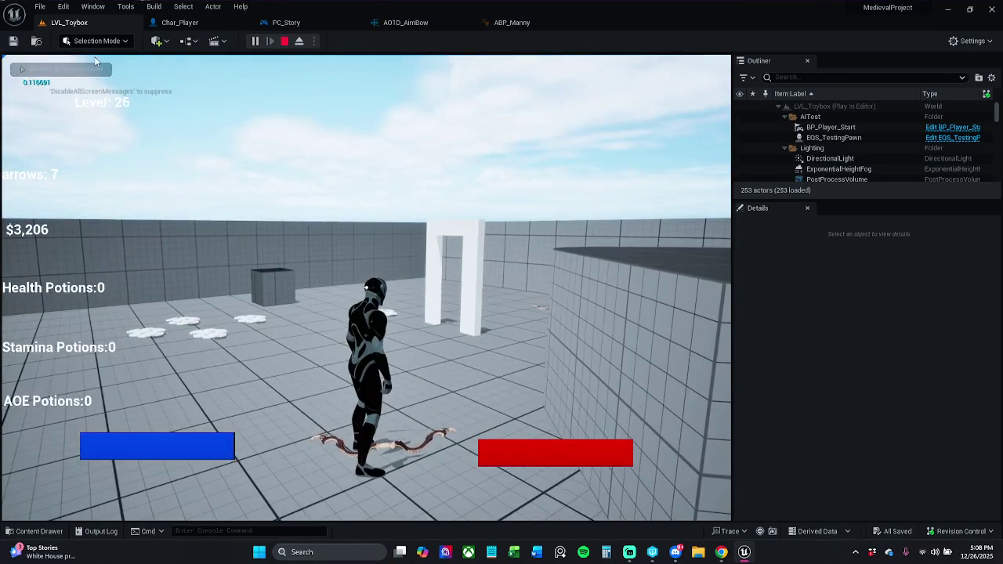
key("Escape")
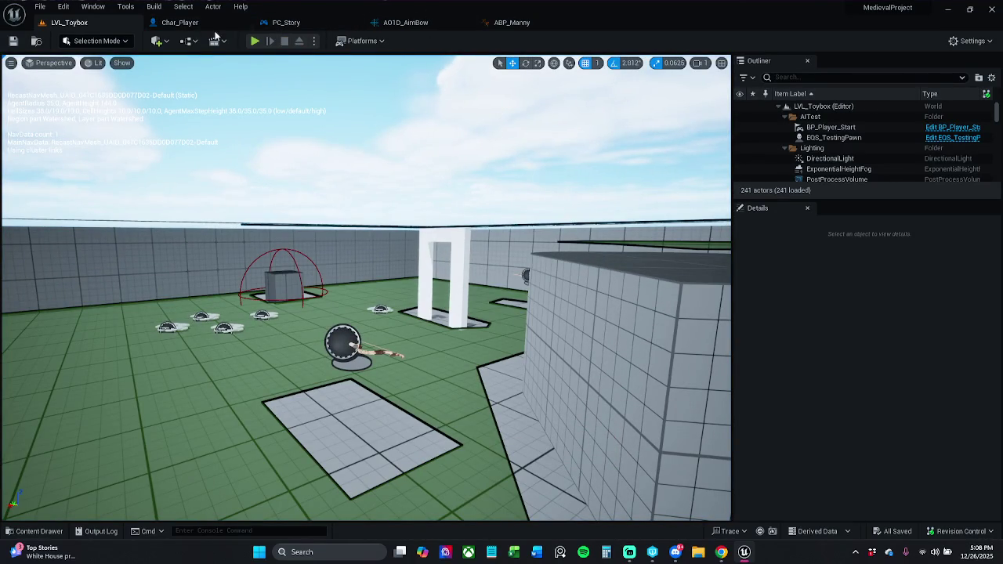
Open the SKM_Manny skeletal mesh from the Char_Player blueprint
left_click(206, 22)
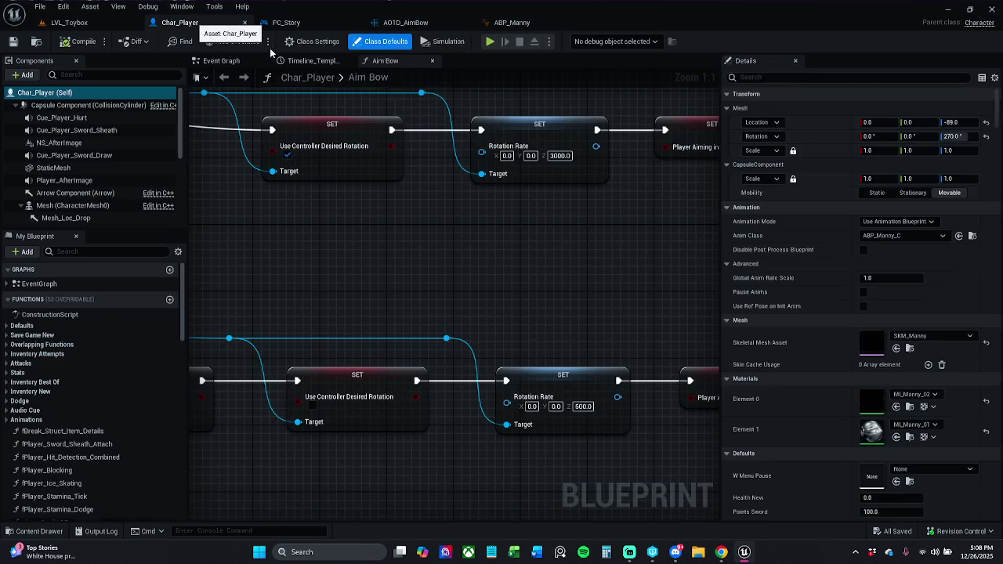
left_click(224, 61)
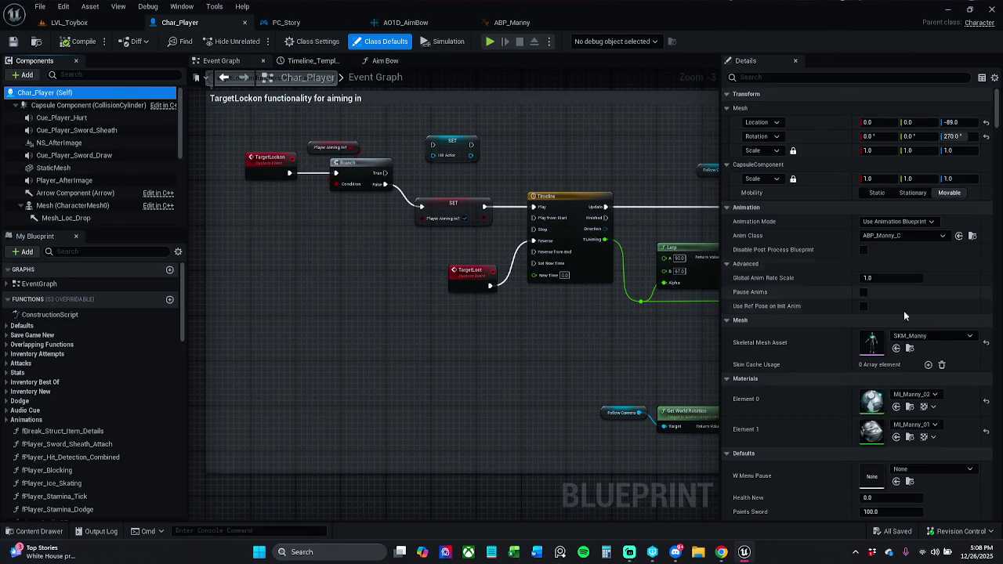
left_click(842, 358)
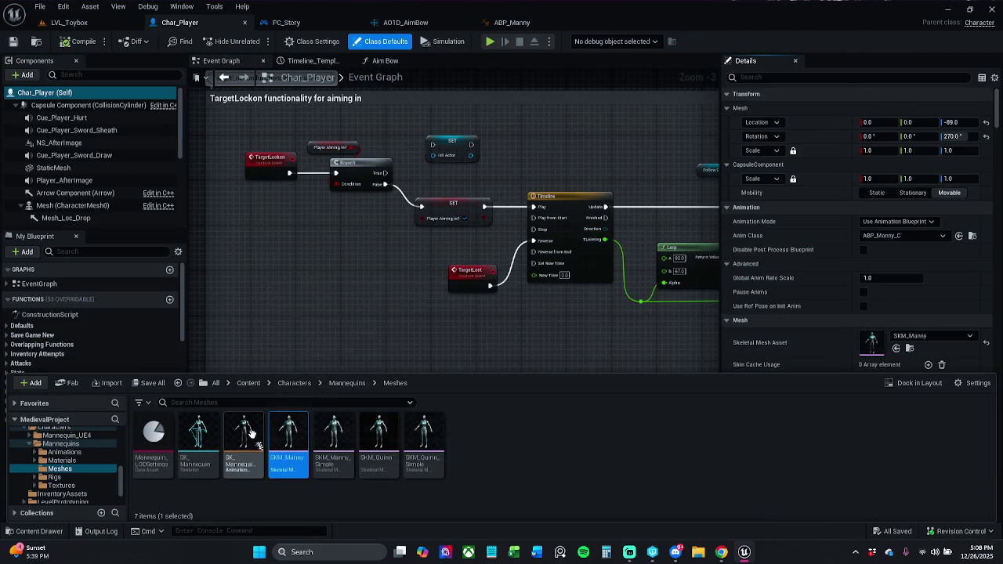
double_click(298, 443)
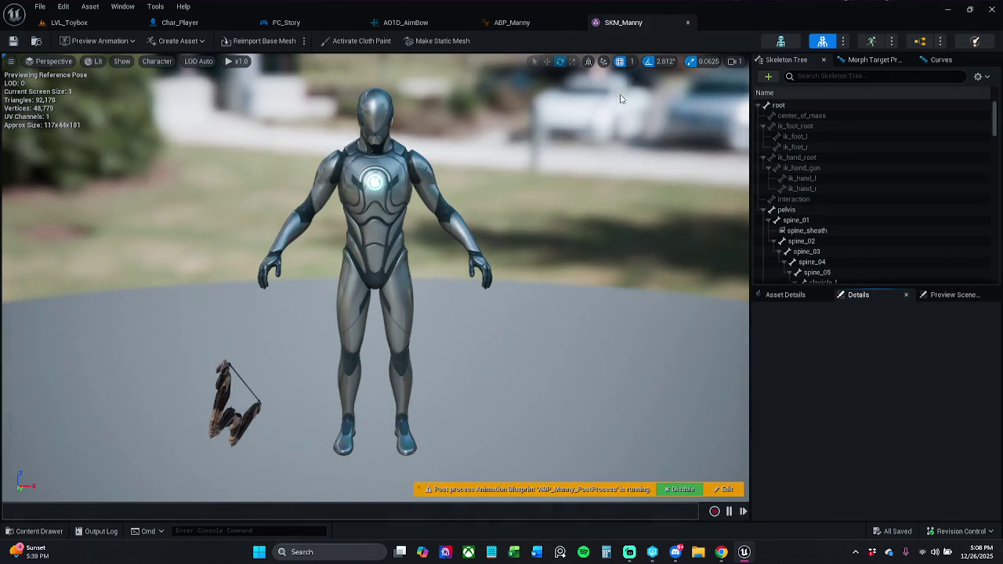
Search 'hand' in the Skeleton Tree and move the hand_r_item socket so the bow fits the hand
left_click(857, 76)
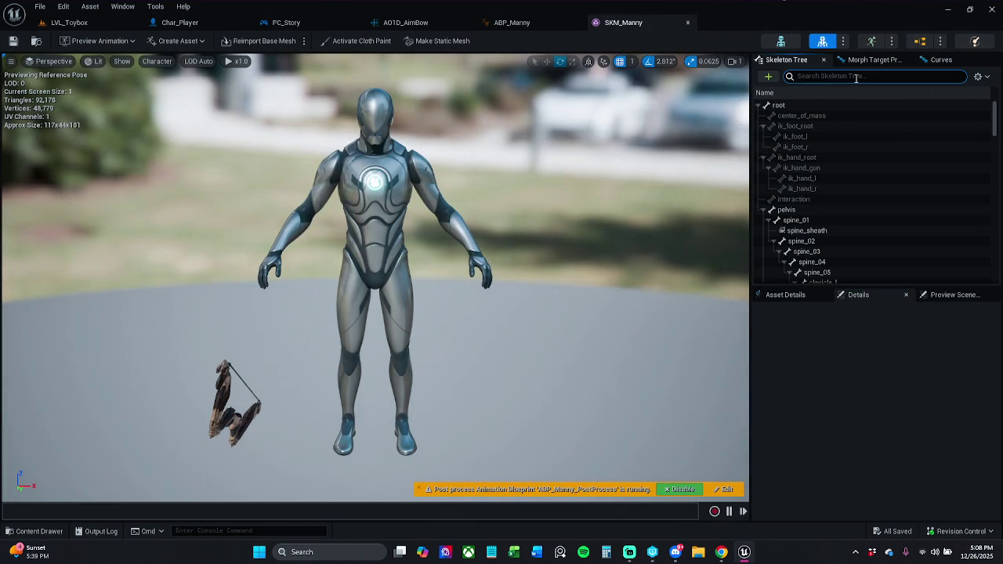
type("hand")
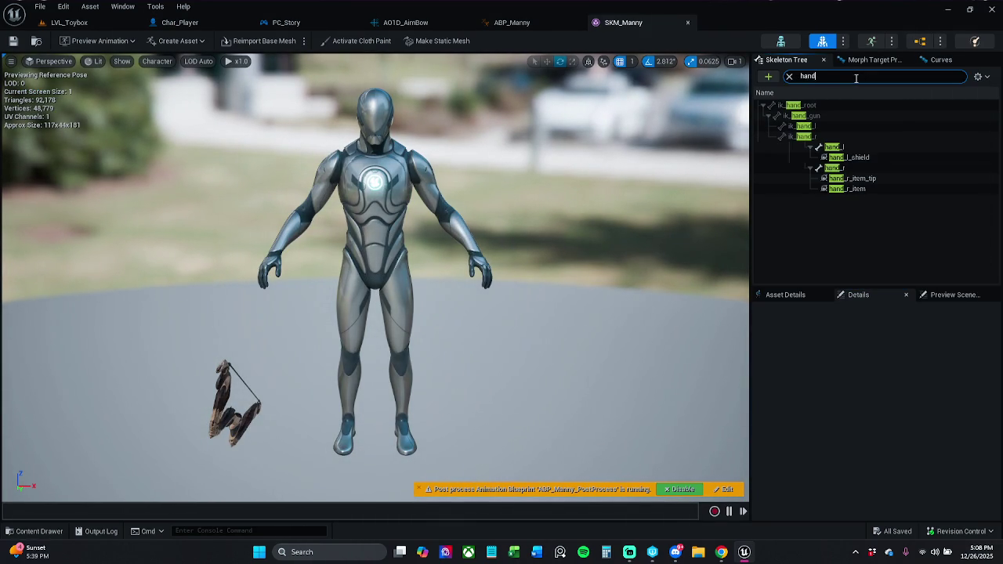
left_click(858, 169)
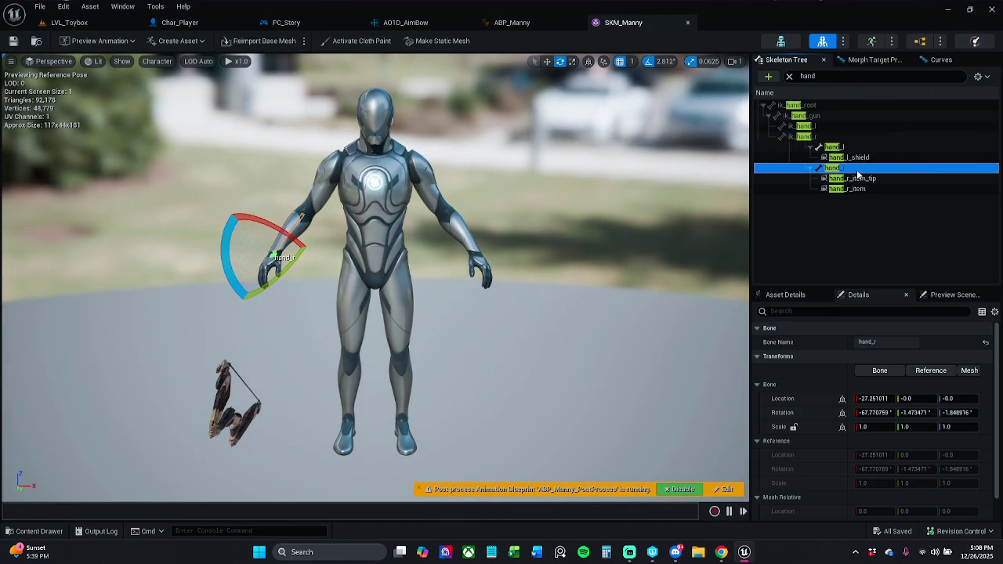
left_click(876, 189)
mouse_move(574, 300)
left_mouse_down()
mouse_move(303, 401)
mouse_move(345, 283)
mouse_move(341, 263)
left_mouse_up()
key("w")
scroll(340, 262, "up", 5)
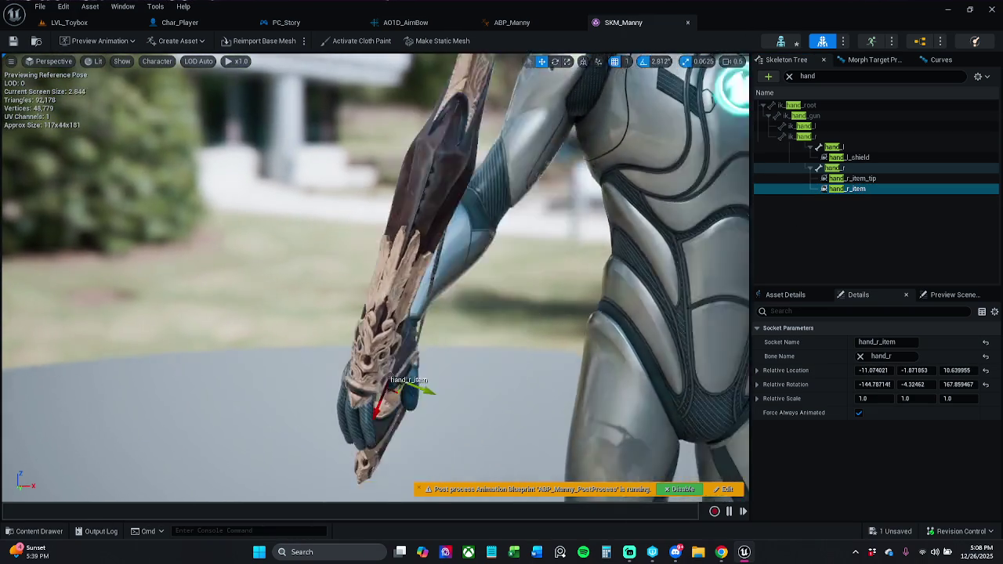
mouse_move(392, 376)
left_mouse_down()
mouse_move(318, 239)
mouse_move(133, 207)
mouse_move(246, 202)
left_mouse_up()
scroll(319, 240, "up", 3)
scroll(153, 208, "down", 8)
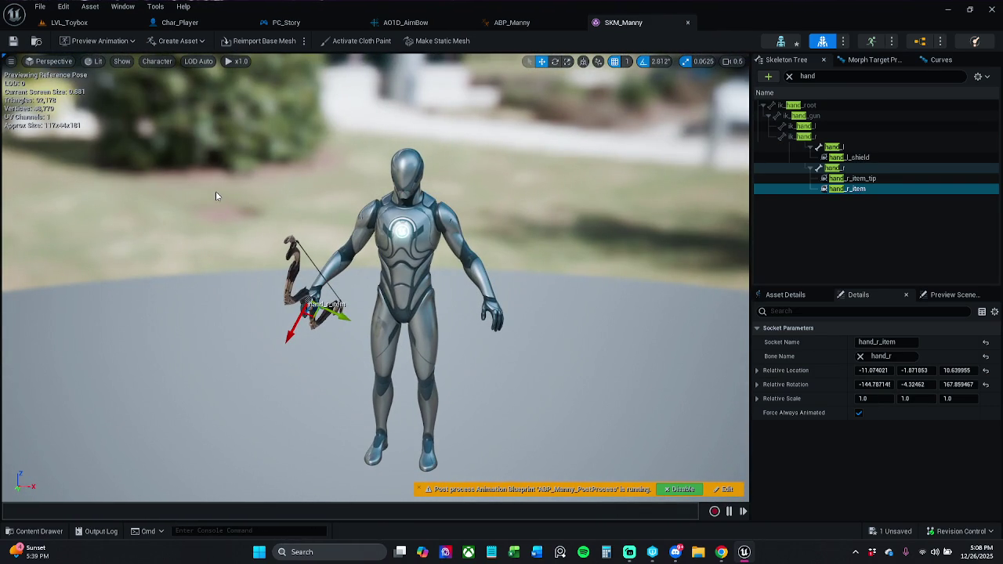
Save SKM_Manny, checking out the mesh, and close its editor
left_click(13, 40)
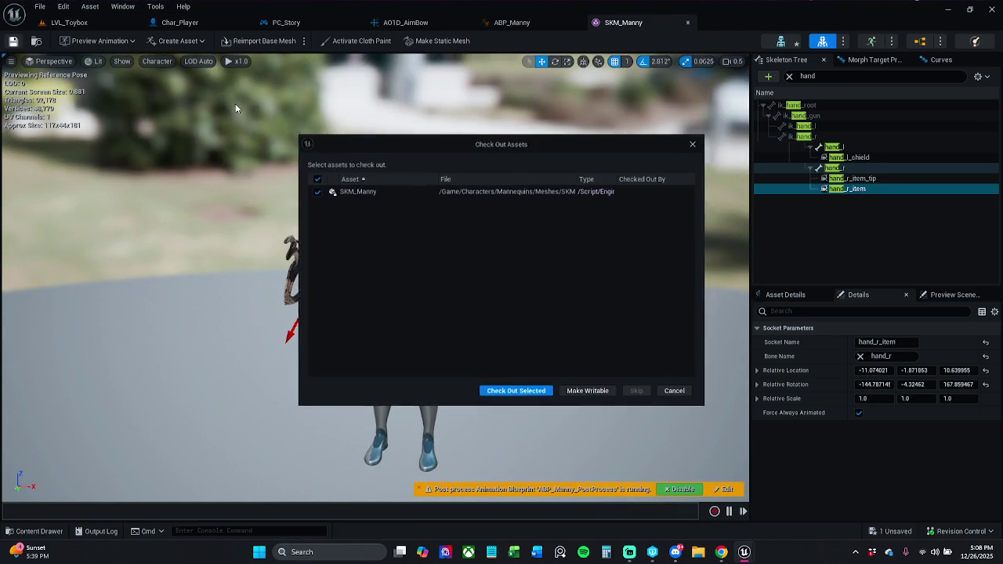
left_click(516, 394)
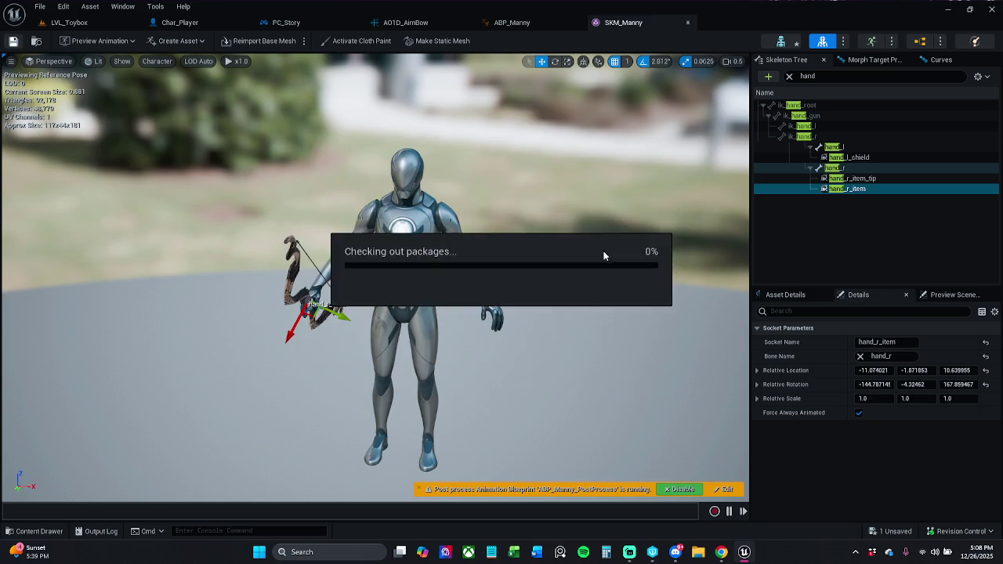
left_click(688, 26)
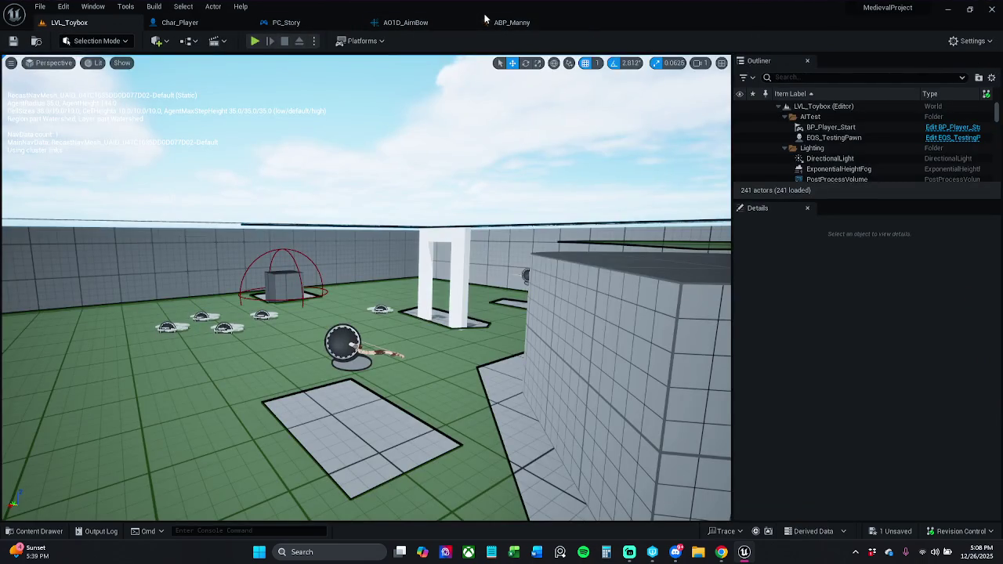
Open the SK_Mannequin skeleton from ABP_Manny and zoom in on the mannequin and bow
left_click(486, 19)
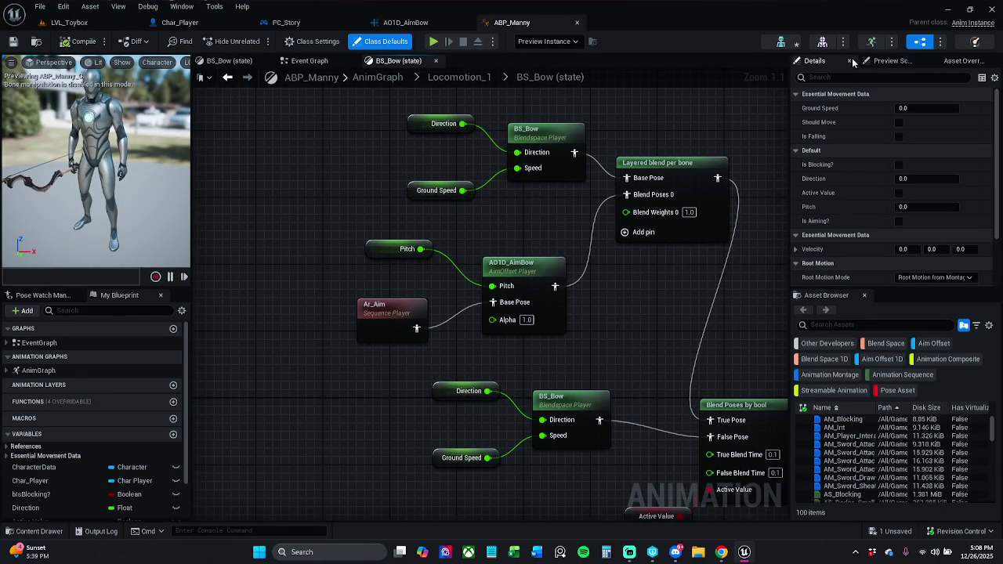
left_click(792, 47)
mouse_move(450, 190)
left_mouse_down()
mouse_move(427, 192)
mouse_move(482, 196)
mouse_move(502, 181)
mouse_move(494, 203)
mouse_move(463, 182)
mouse_move(427, 189)
mouse_move(420, 207)
mouse_move(419, 176)
left_mouse_up()
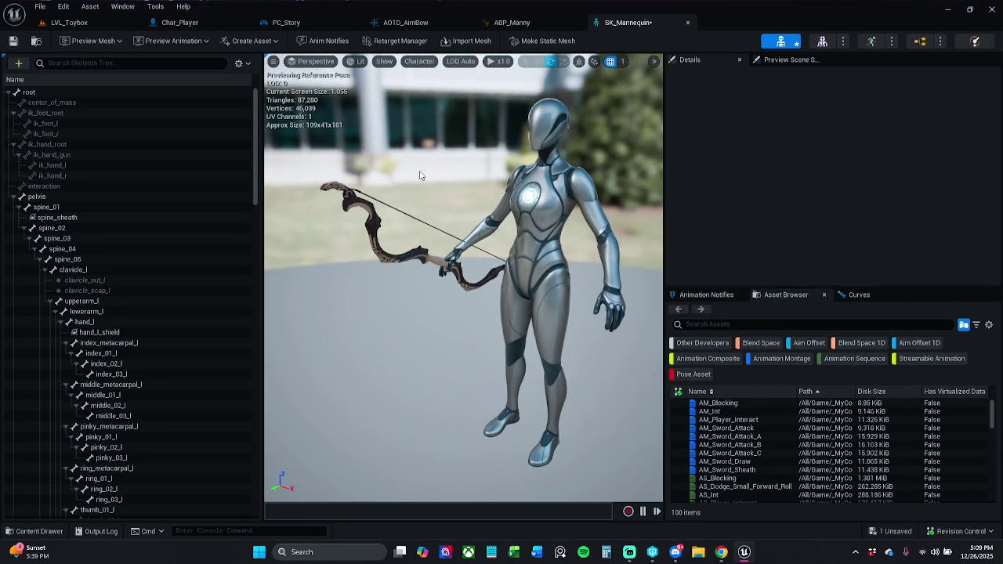
Move the hand_r_item socket to about -9.82, 1.64, 5.45 and save the skeleton
left_click(192, 67)
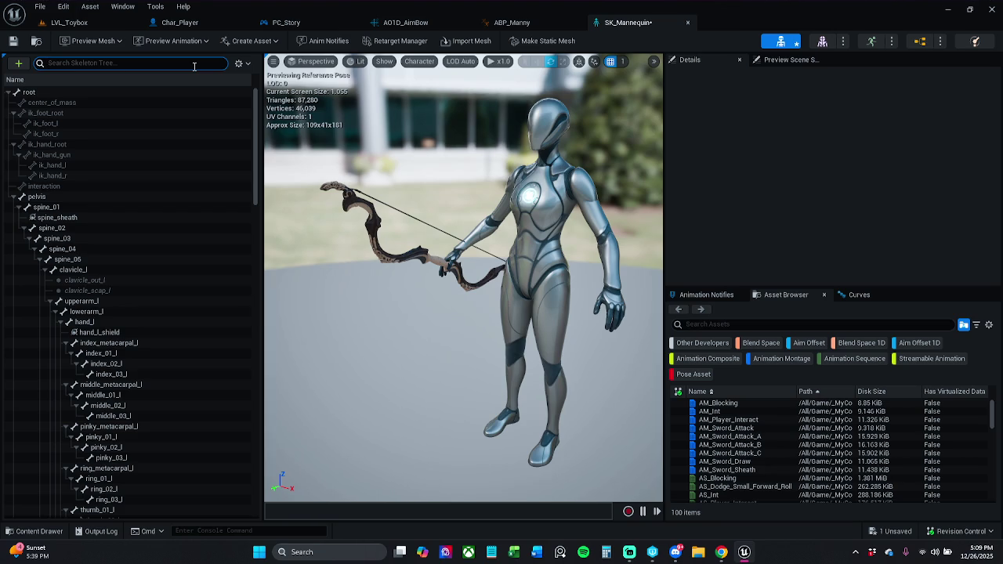
type("hand")
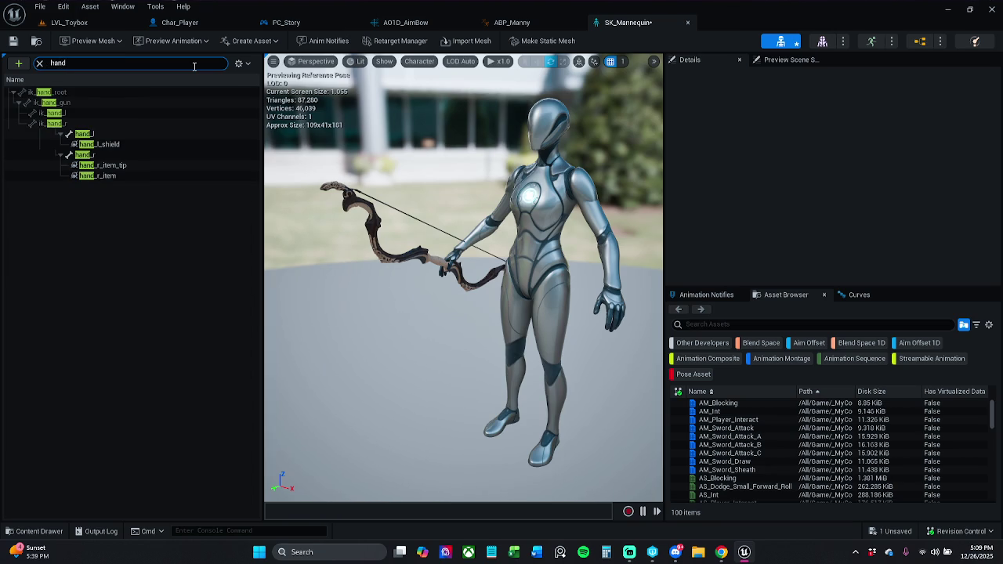
left_click(97, 176)
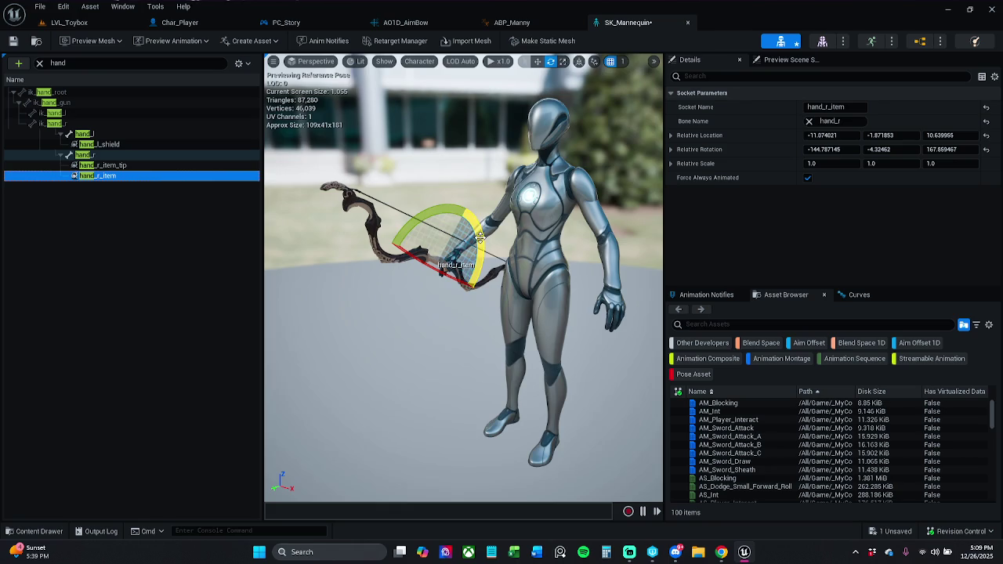
key("w")
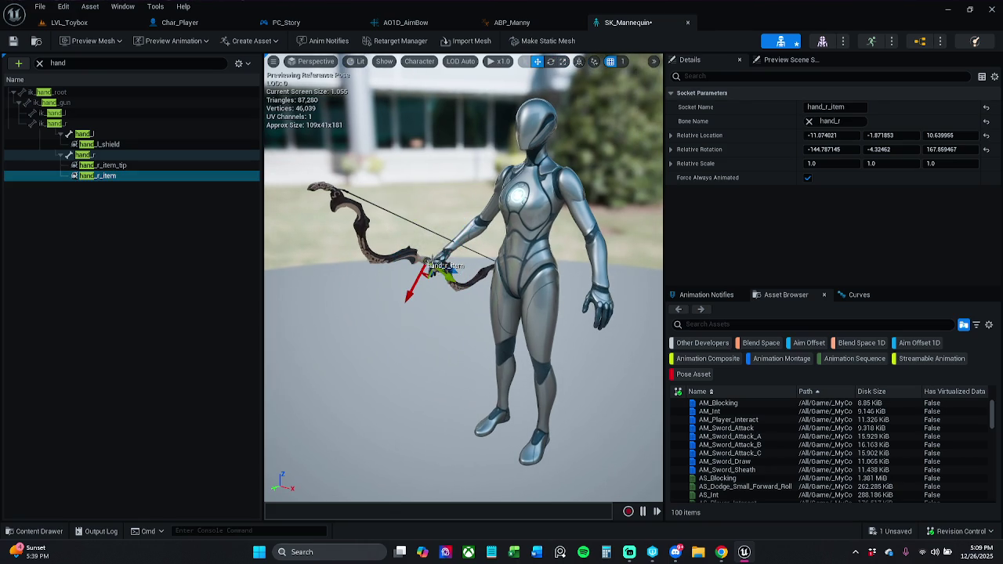
left_click_drag(445, 268, 456, 271)
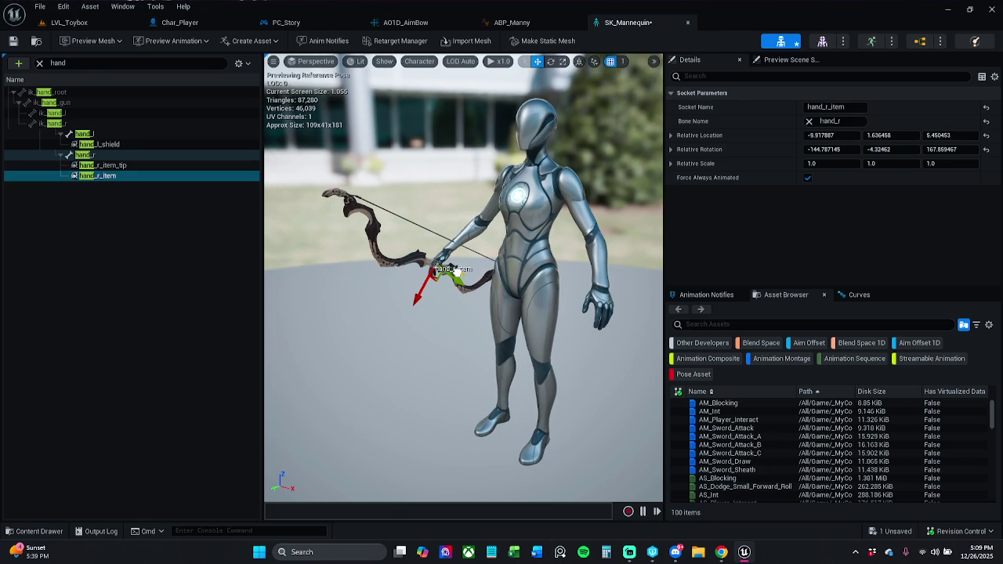
left_click(13, 40)
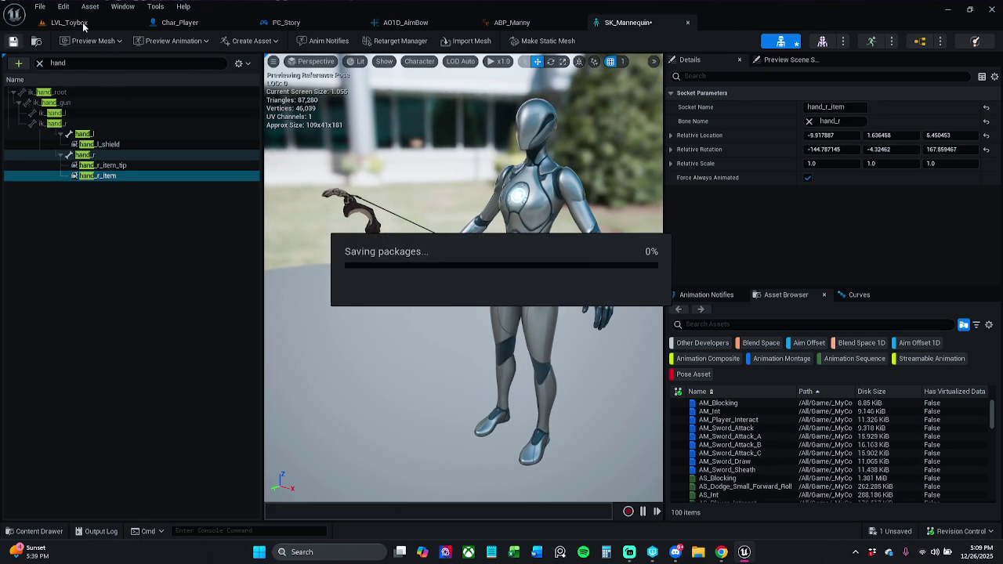
Play-test LVL_Toybox, grabbing and aiming the bow while running across the arena, then stop with Esc
left_click(90, 28)
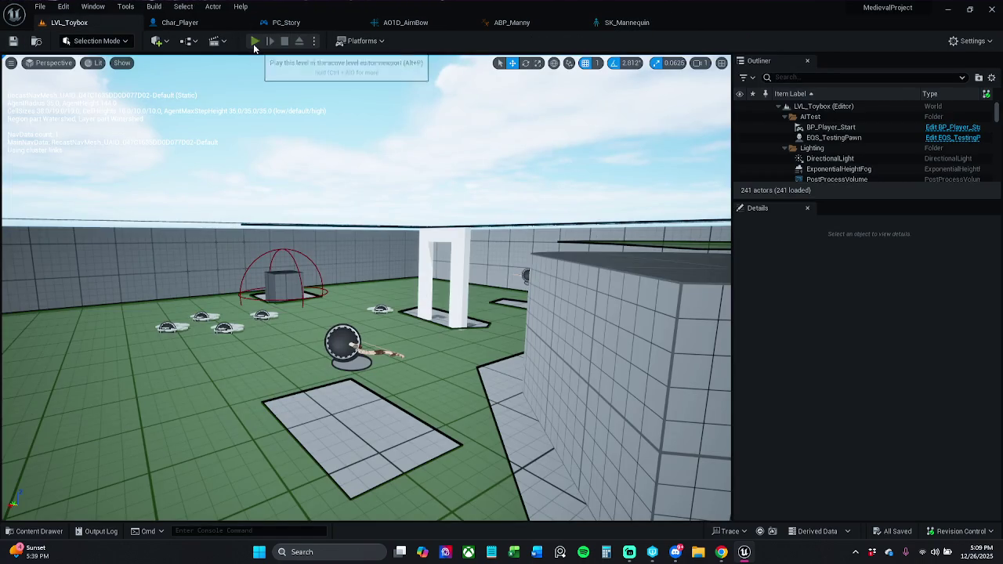
left_click(256, 43)
key("w")
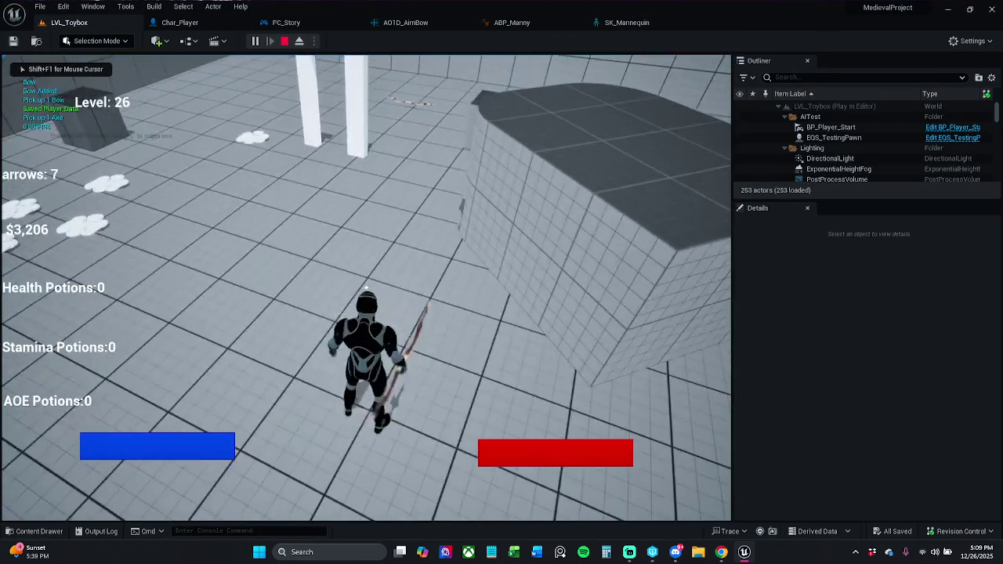
key("w")
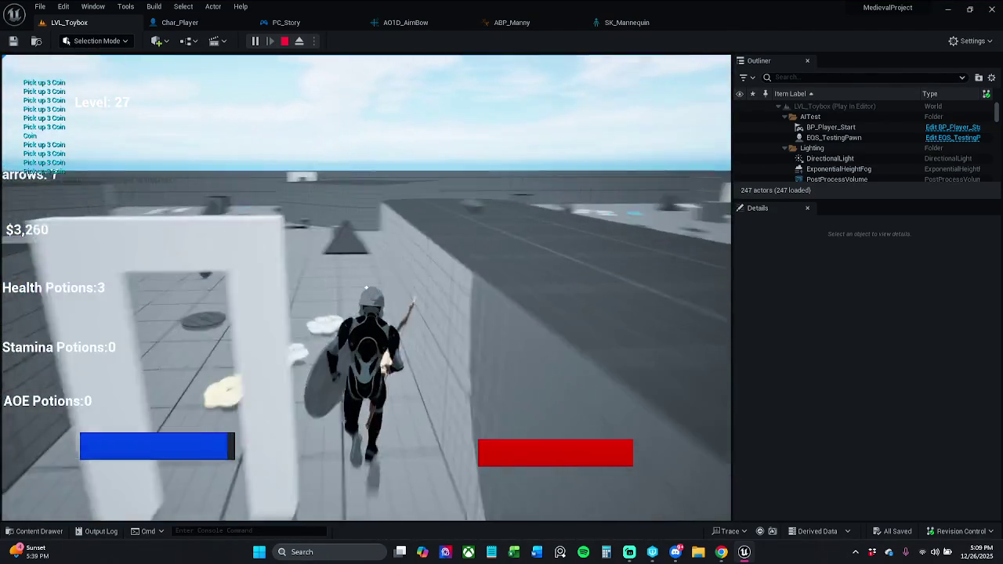
key("w")
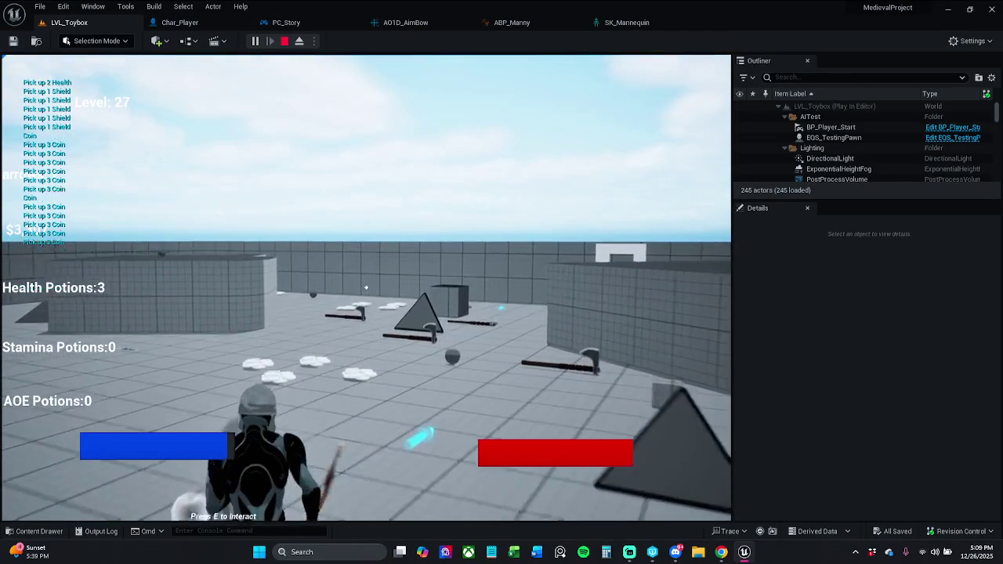
key("w")
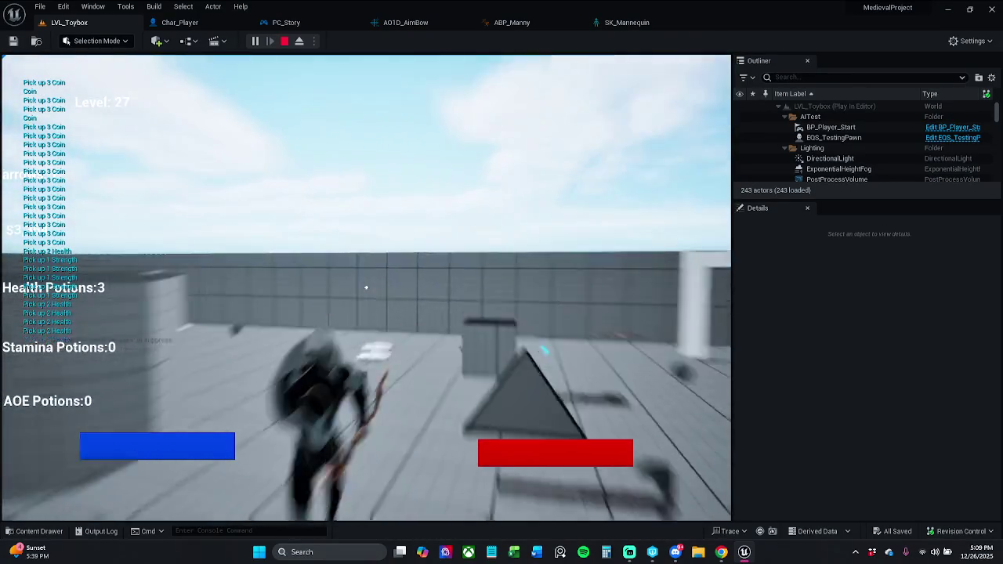
key("w")
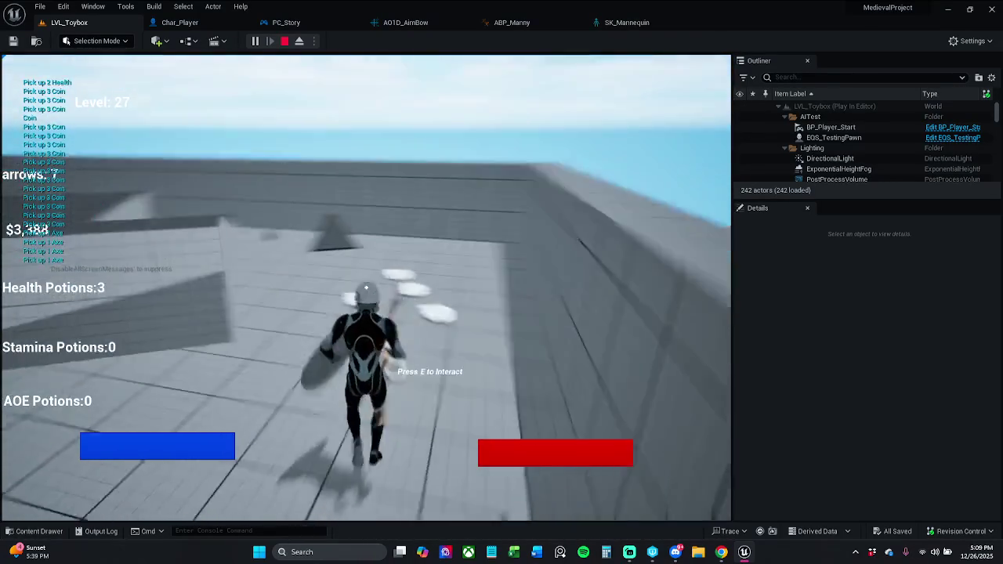
key("w")
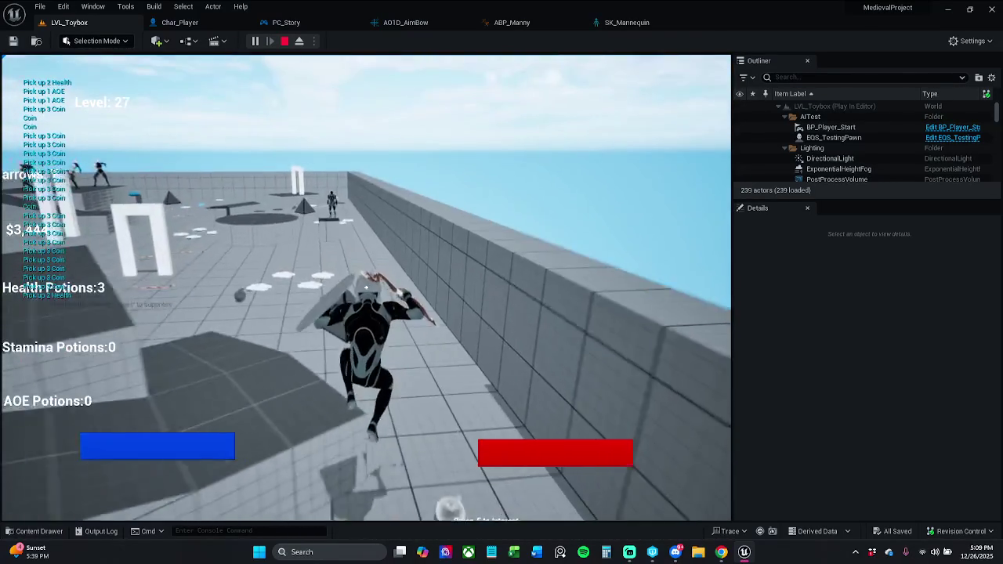
key("w")
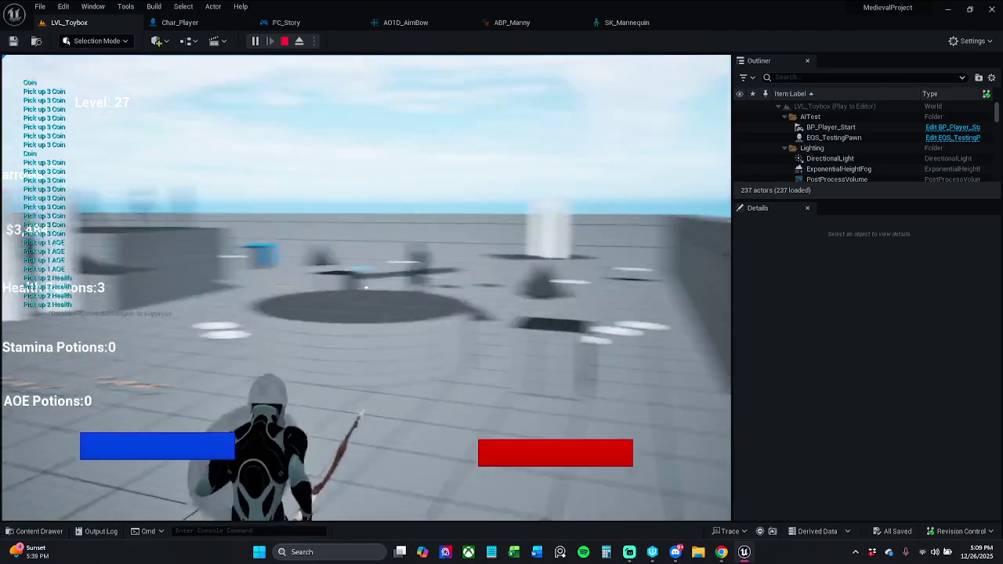
key("w")
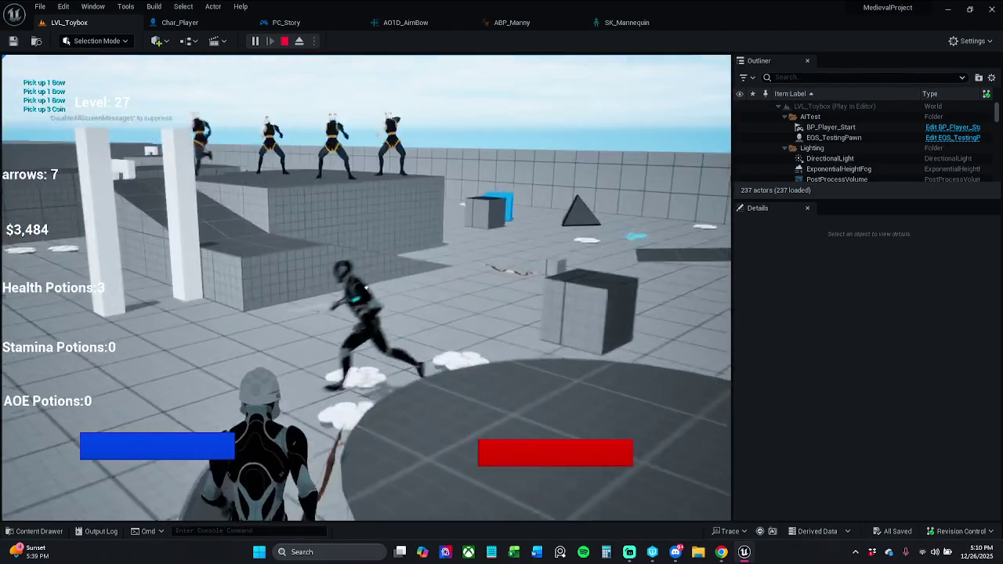
key("Escape")
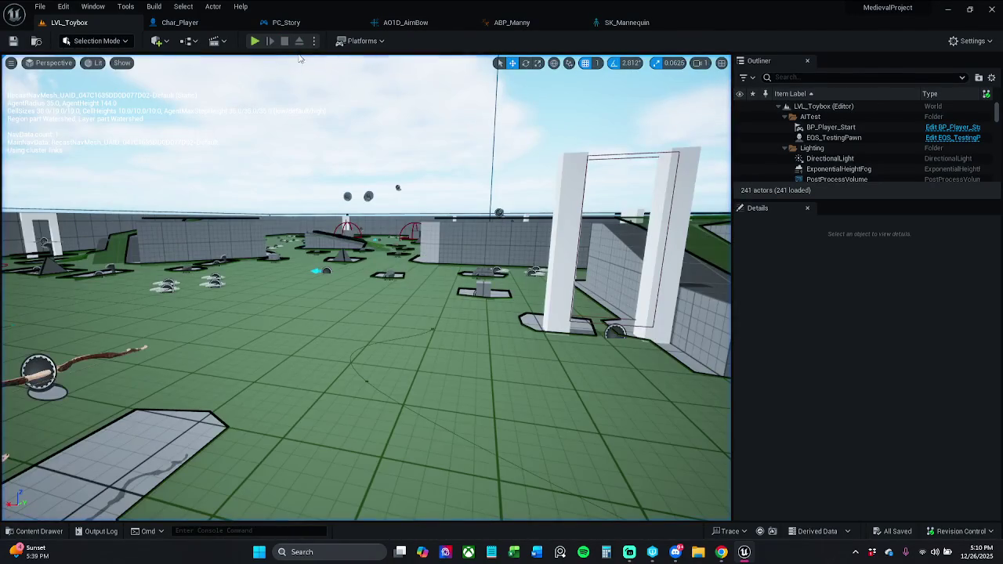
Run another play-test, carrying the bow around the arena toward the enemy platform
left_click(255, 41)
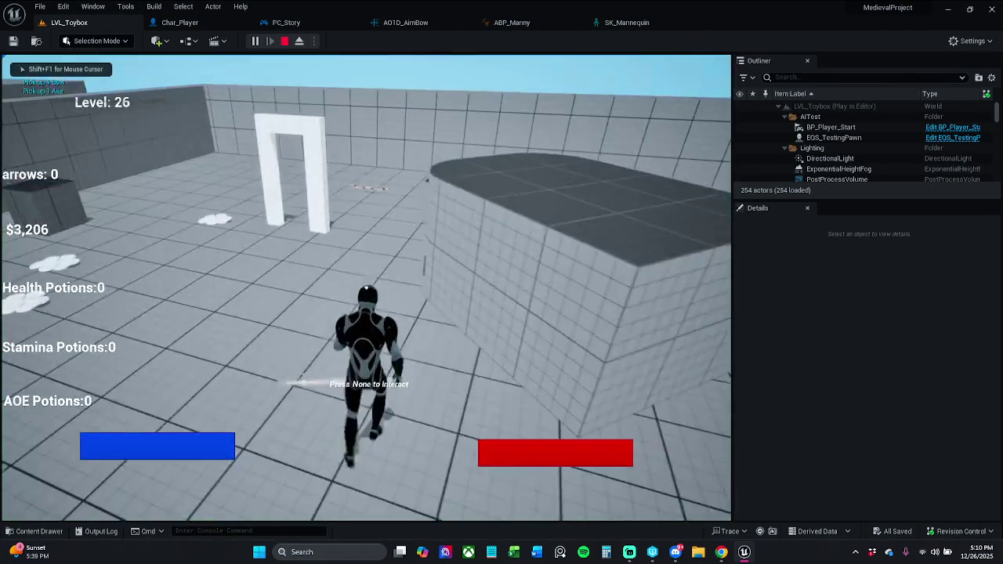
key("w")
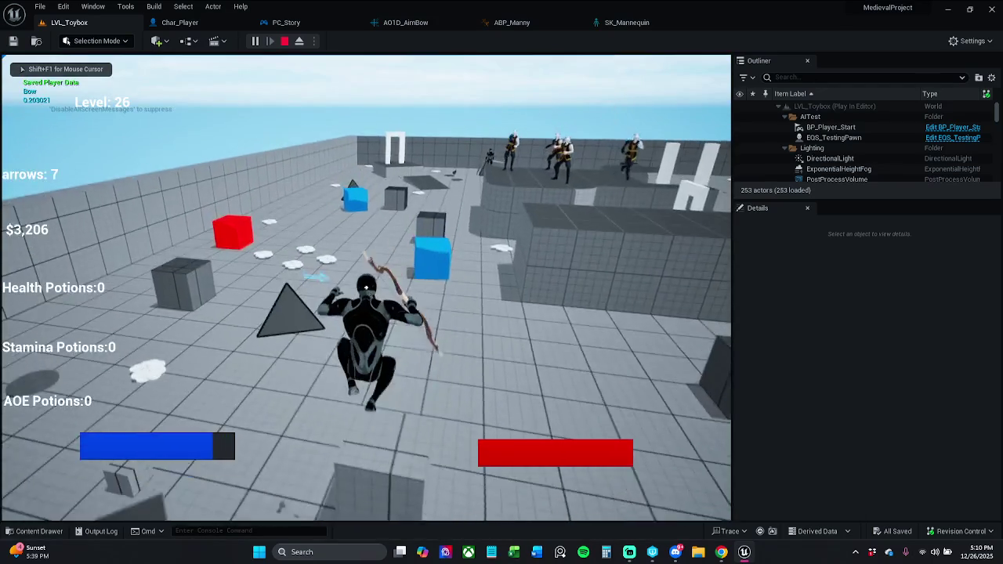
key("w")
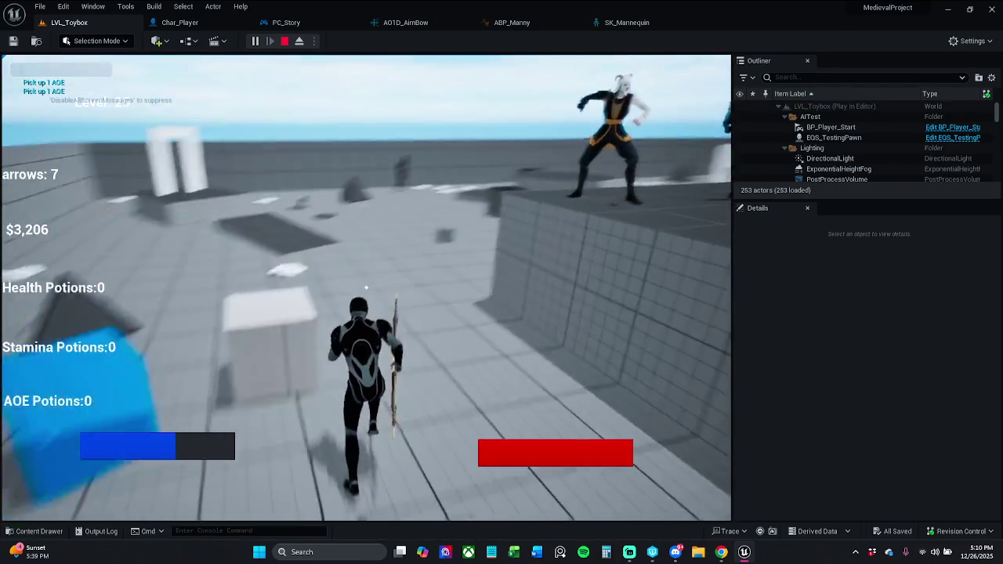
key("w")
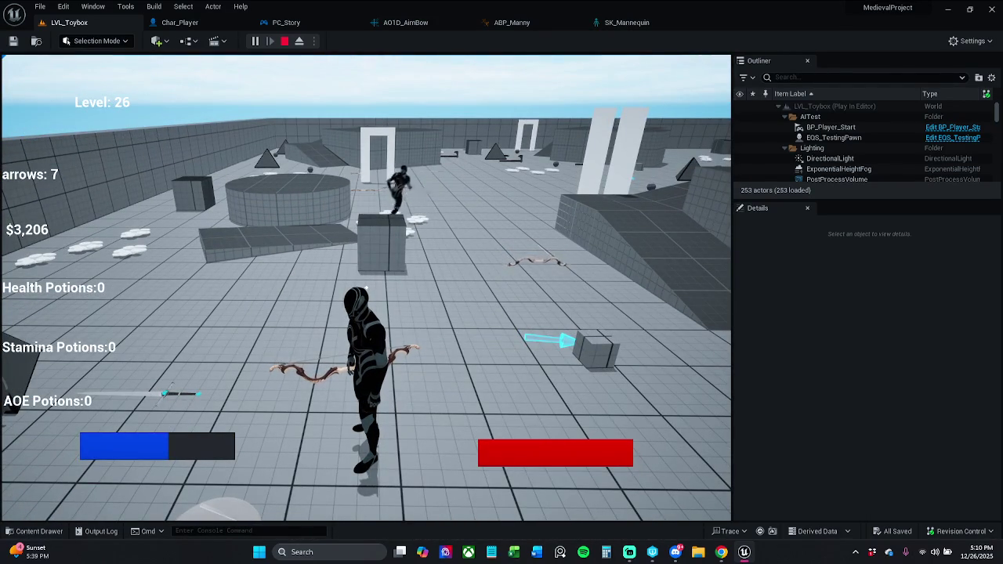
key("w")
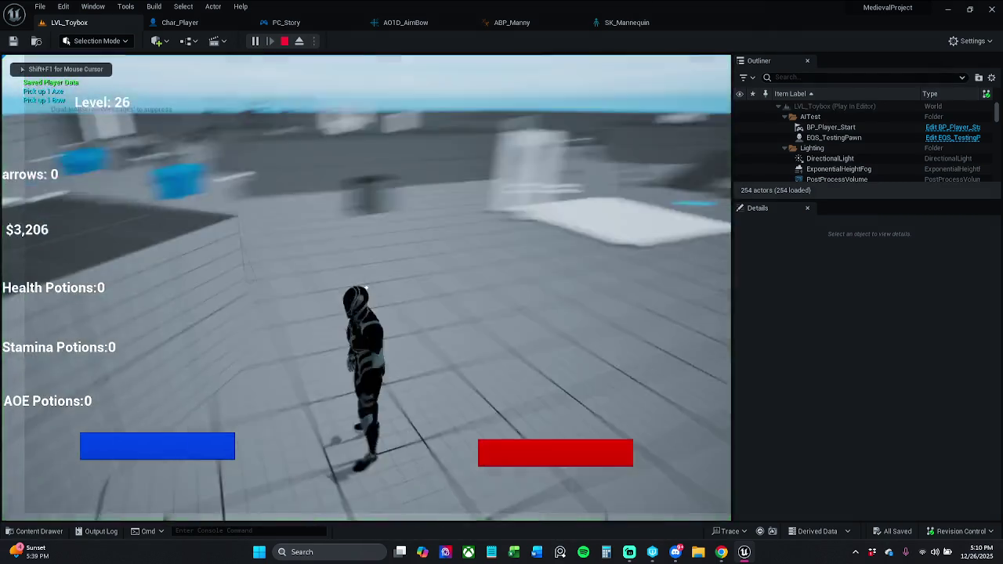
key("w")
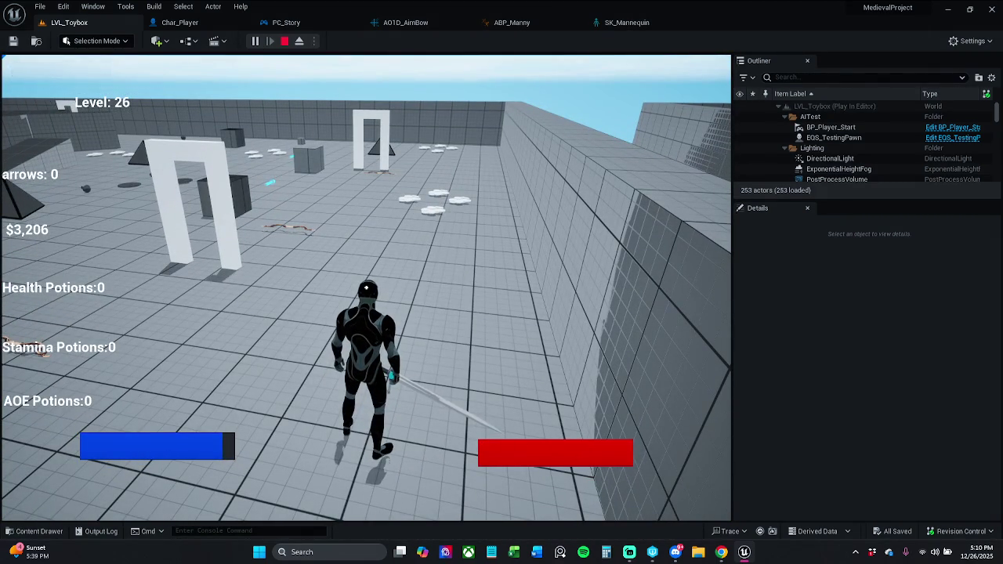
End the play session and close the SK_Mannequin skeleton editor
key("Escape")
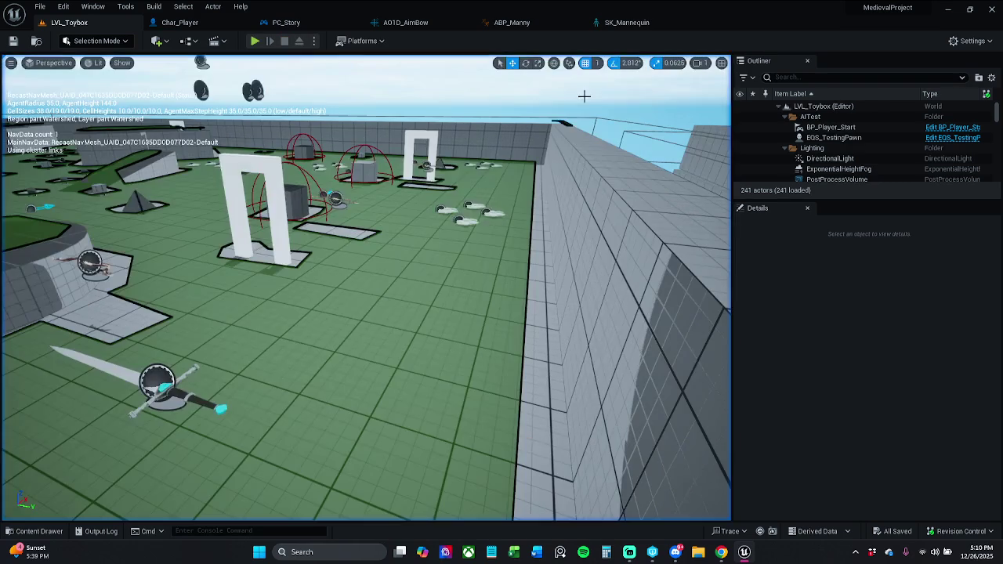
left_click(633, 25)
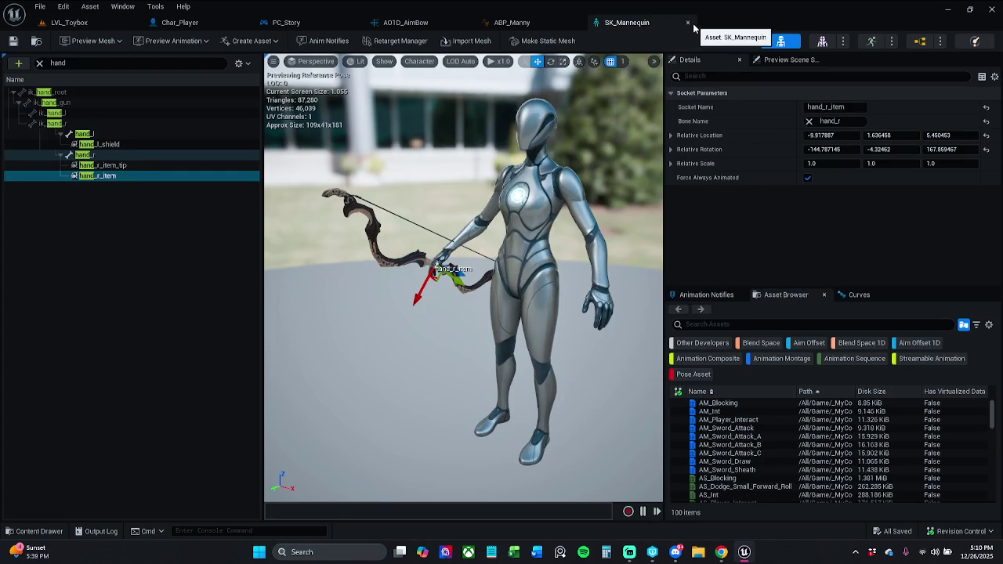
left_click(682, 24)
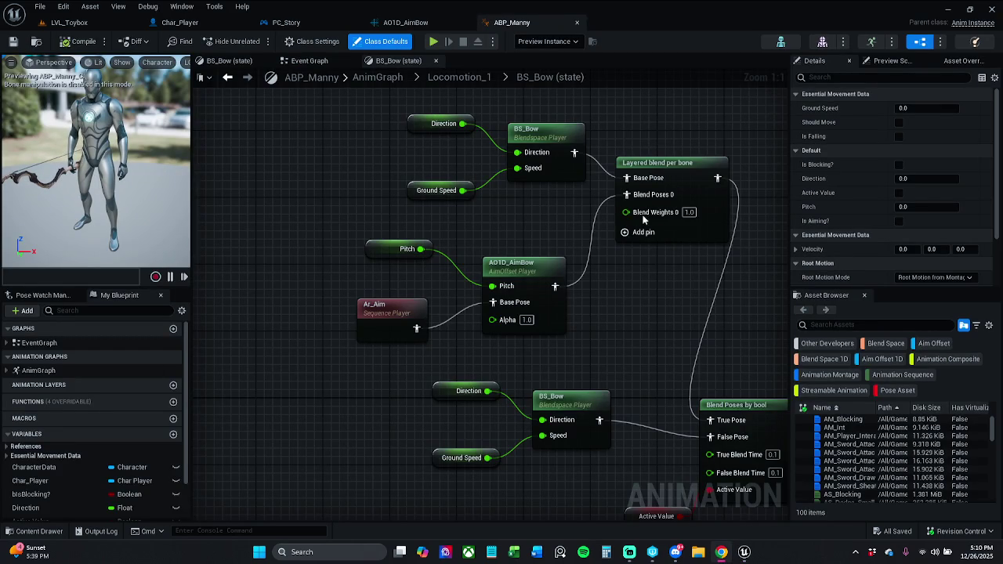
Move the Layered blend per bone node down and to the left in the BS_Bow graph
left_click_drag(693, 182, 677, 208)
left_click_drag(690, 287, 559, 289)
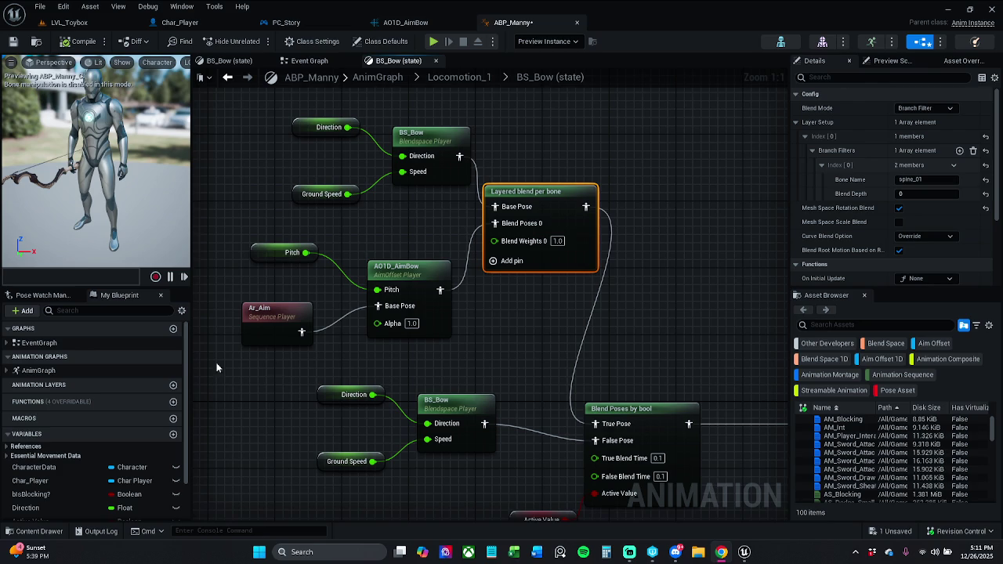
left_click(480, 363)
Shift the six upper bow pose nodes left and save ABP_Manny
scroll(483, 361, "down", 2)
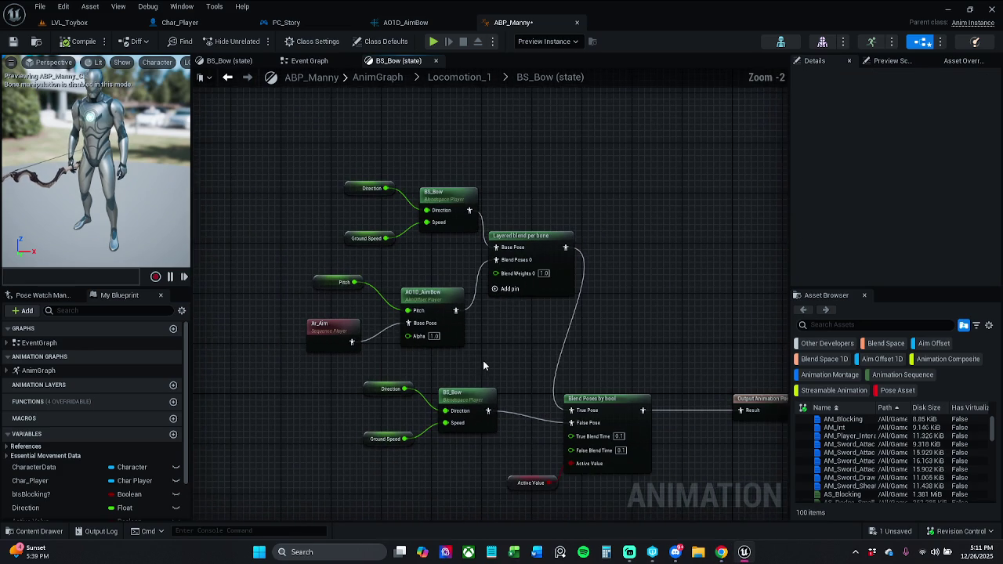
mouse_move(291, 146)
left_mouse_down()
mouse_move(358, 213)
mouse_move(463, 350)
left_mouse_up()
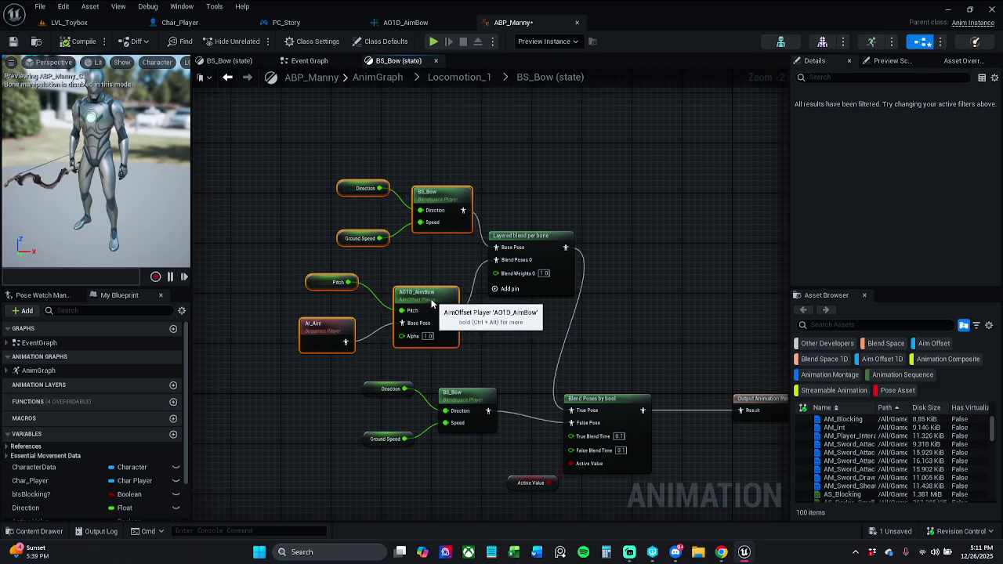
left_click_drag(437, 310, 420, 310)
left_click(520, 207)
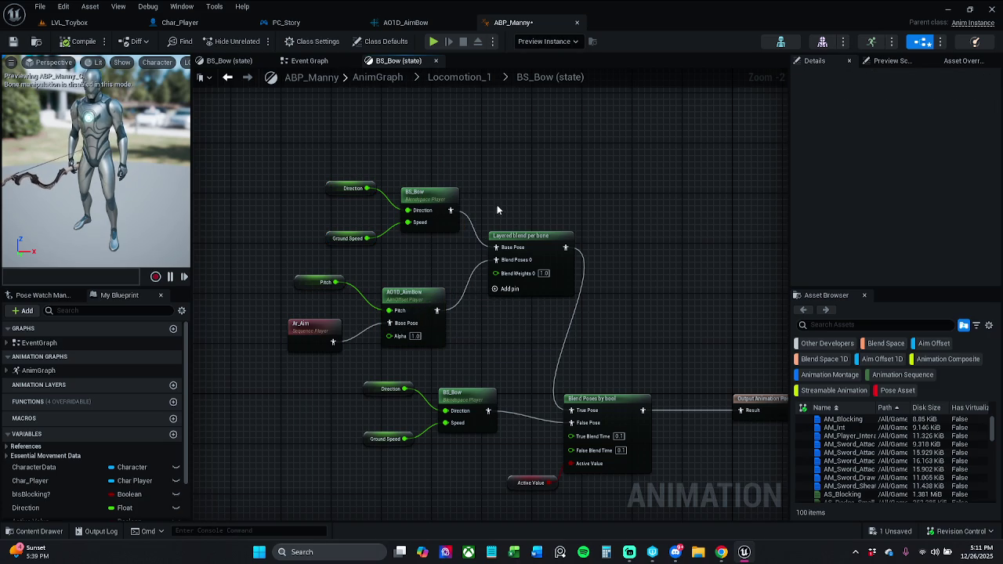
left_click(13, 41)
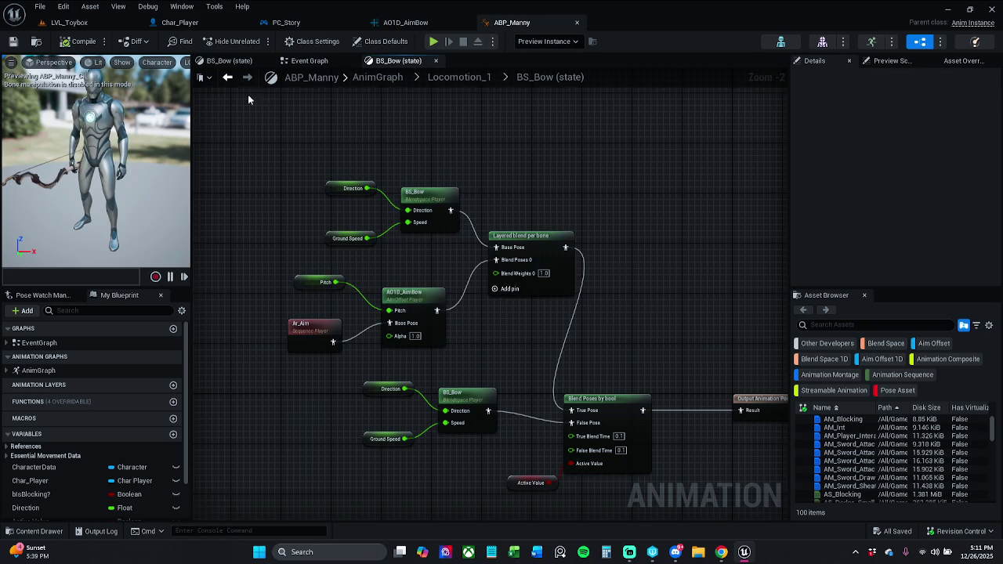
left_click(309, 61)
Add a Then 4 output pin to the Sequence node in the Event Graph
scroll(508, 184, "down", 4)
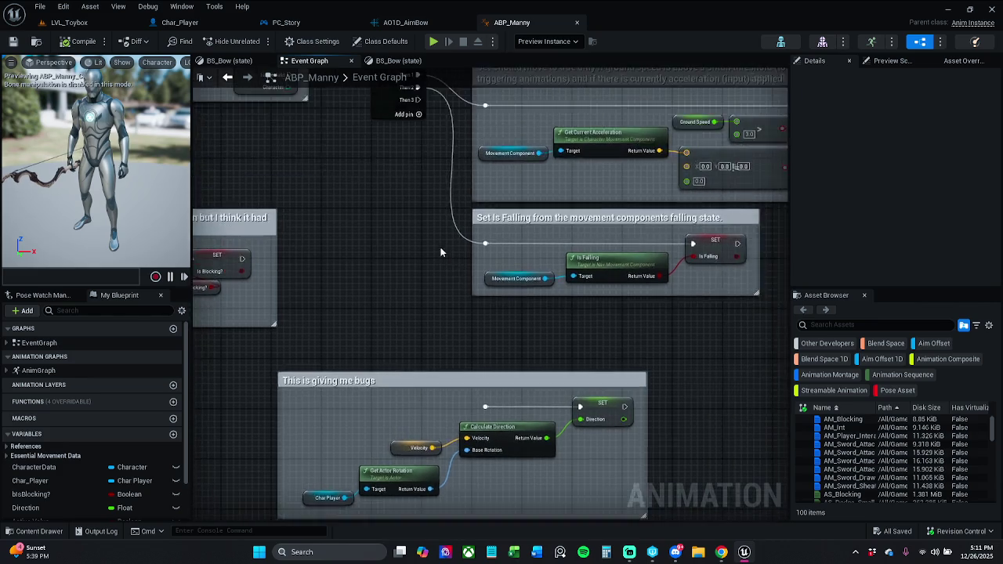
scroll(396, 212, "up", 4)
scroll(396, 212, "up", 1)
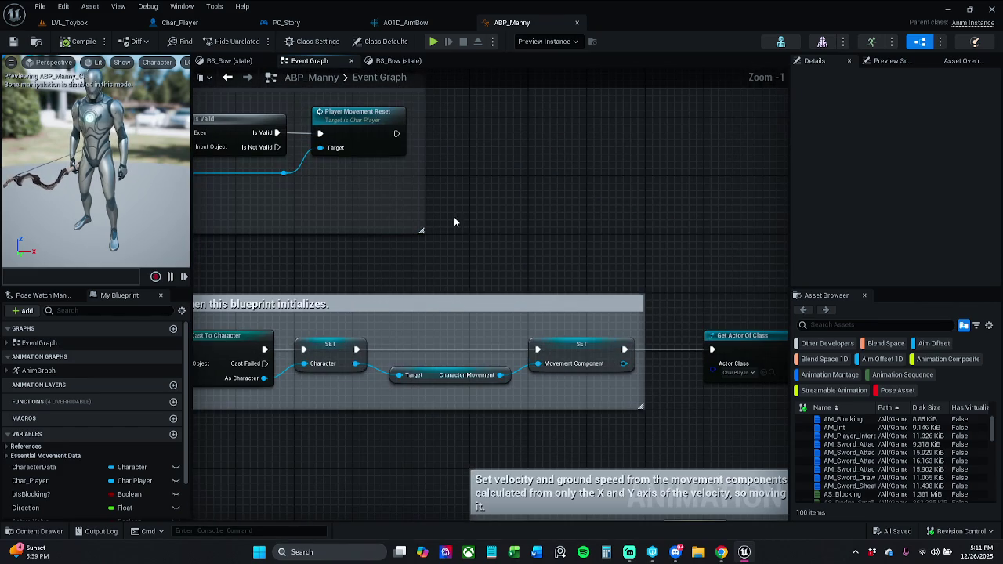
mouse_move(716, 264)
left_mouse_down()
mouse_move(526, 224)
mouse_move(342, 228)
left_mouse_up()
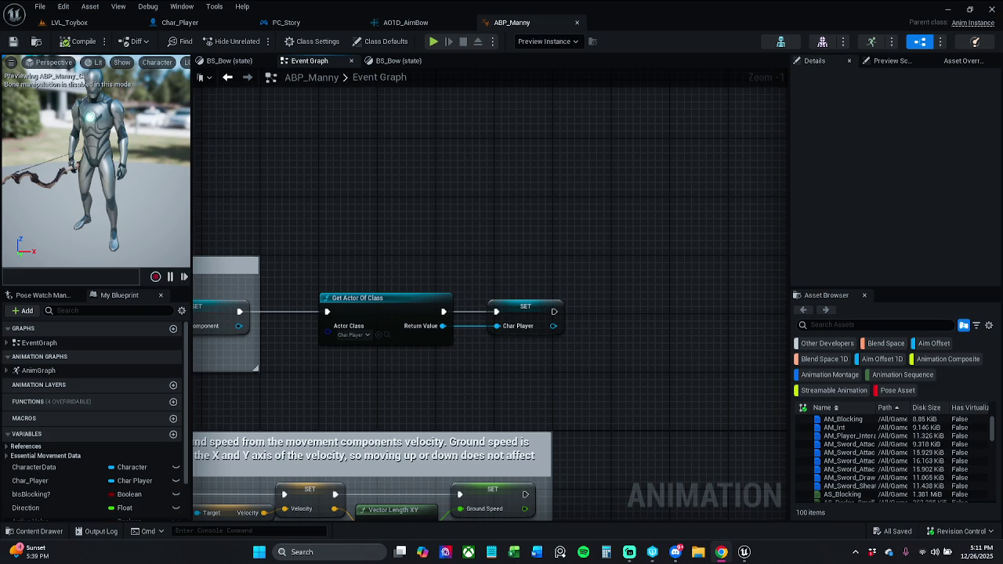
scroll(399, 188, "down", 5)
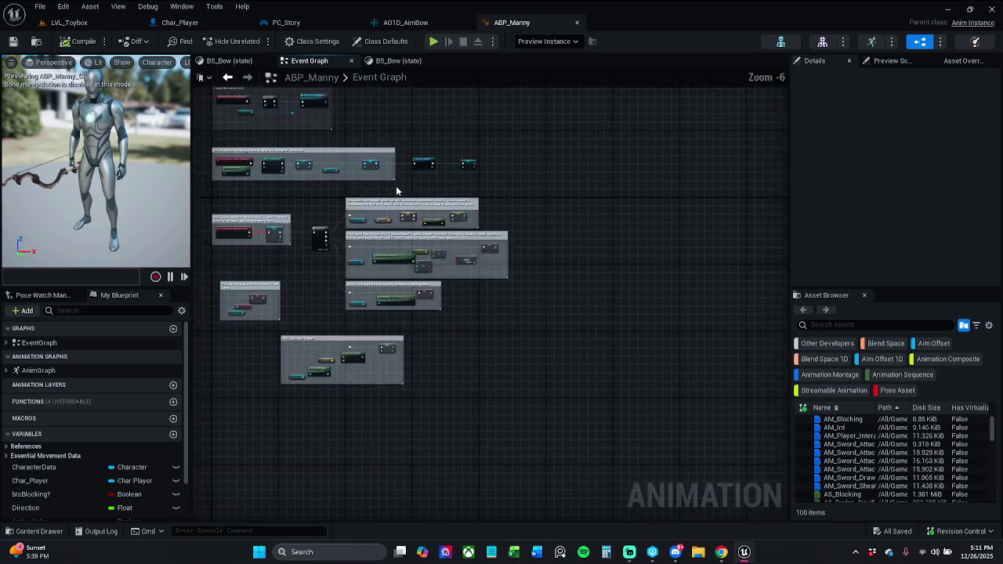
scroll(401, 157, "up", 4)
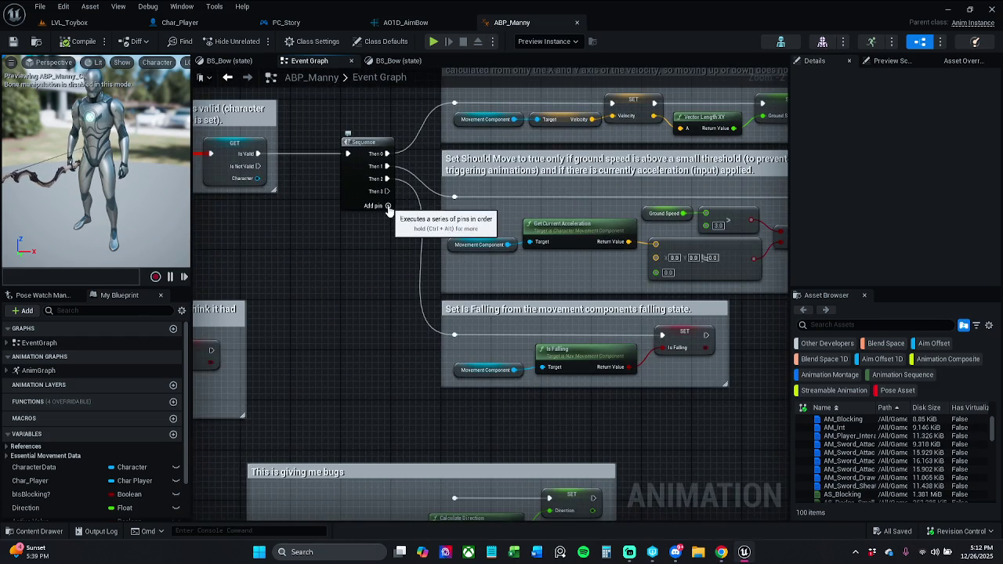
left_click(388, 206)
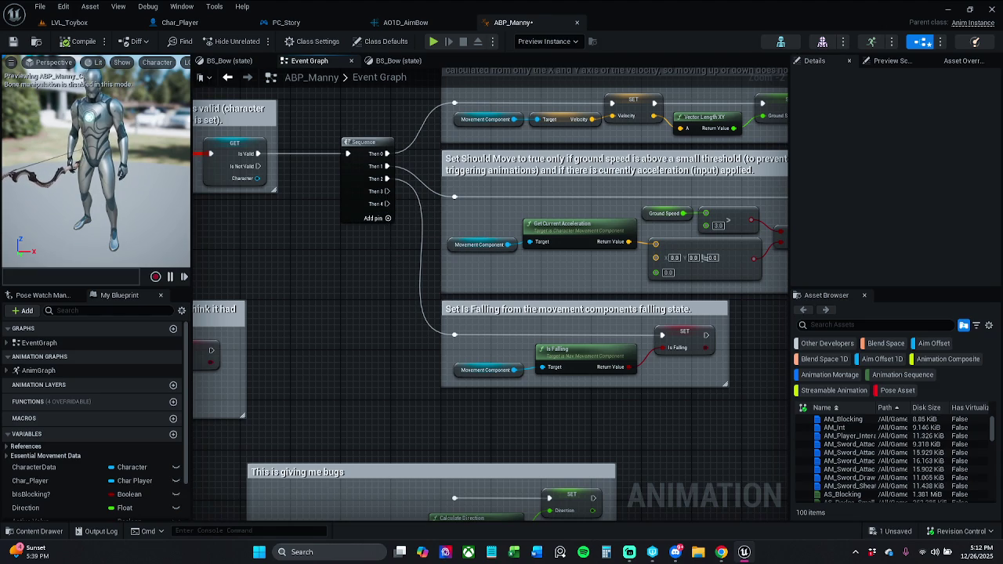
Reposition the 'This is giving me bugs' comment box up and to the right
left_click_drag(470, 399, 407, 233)
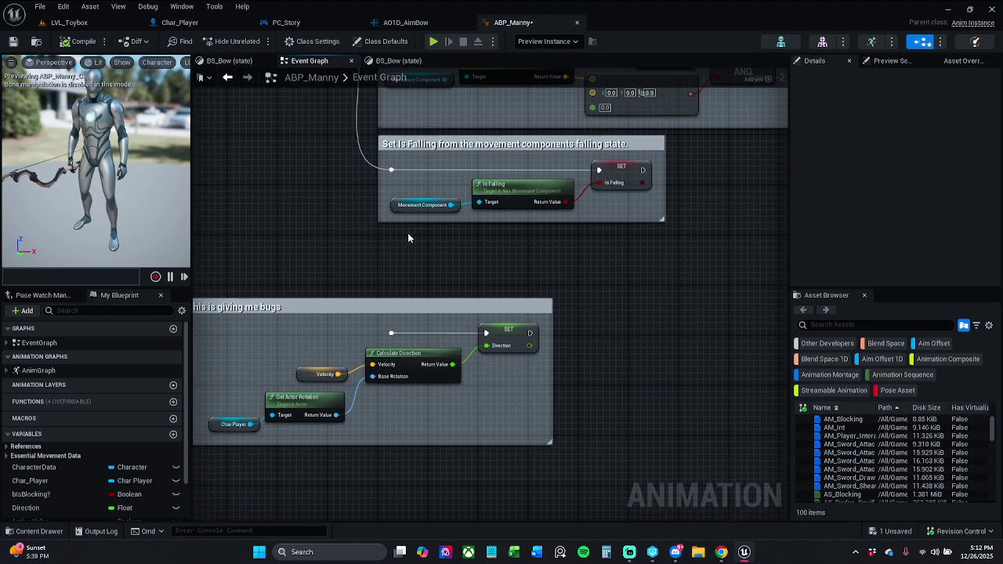
mouse_move(380, 309)
left_mouse_down()
mouse_move(630, 250)
mouse_move(567, 256)
left_mouse_up()
left_click(476, 318)
left_click(456, 320)
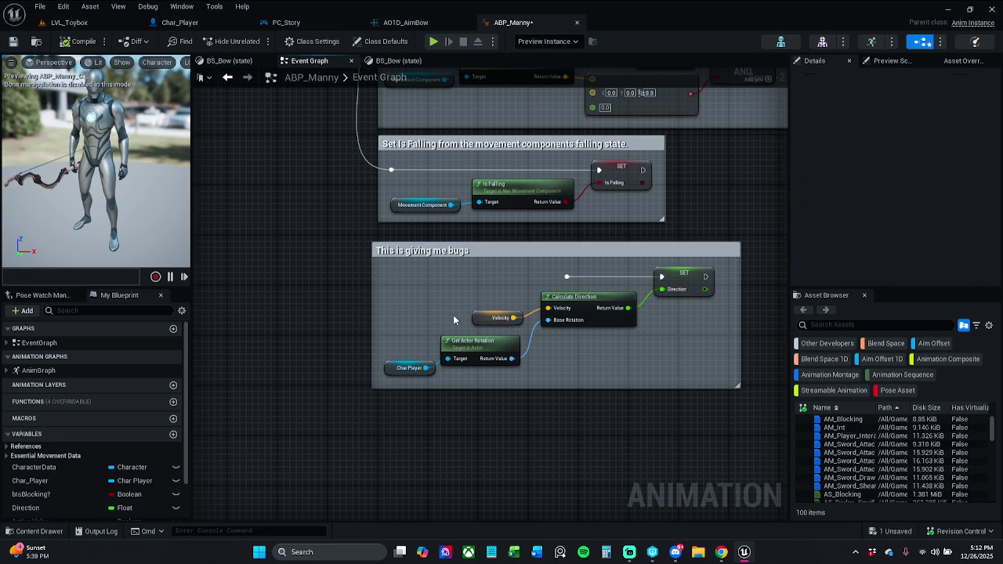
left_click(461, 251)
mouse_move(460, 251)
left_mouse_down()
mouse_move(467, 257)
mouse_move(437, 301)
mouse_move(428, 366)
mouse_move(376, 275)
left_mouse_up()
left_click(447, 282)
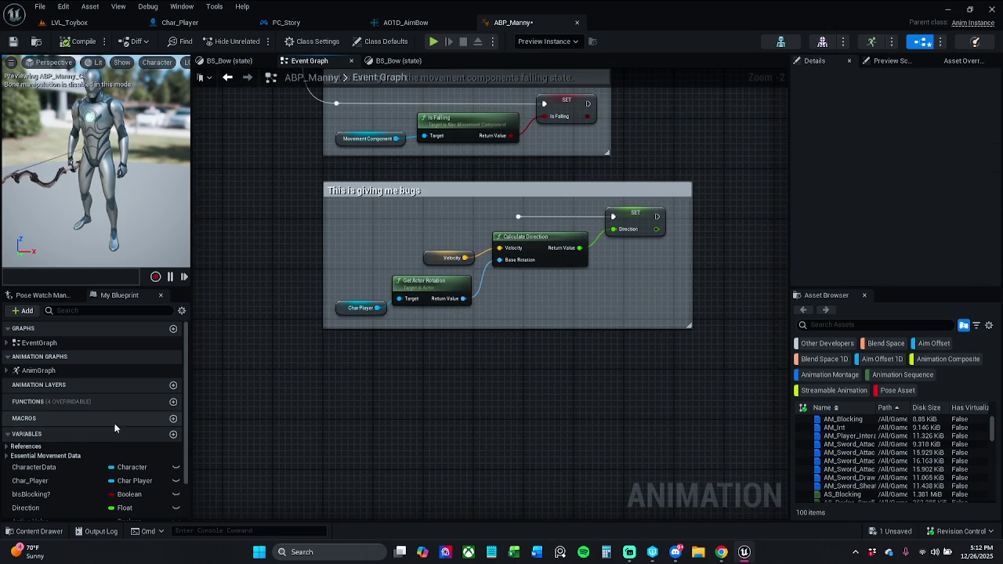
scroll(113, 428, "down", 1)
mouse_move(67, 451)
left_mouse_down()
mouse_move(351, 400)
mouse_move(382, 424)
left_mouse_up()
left_click(384, 409)
type("iaA")
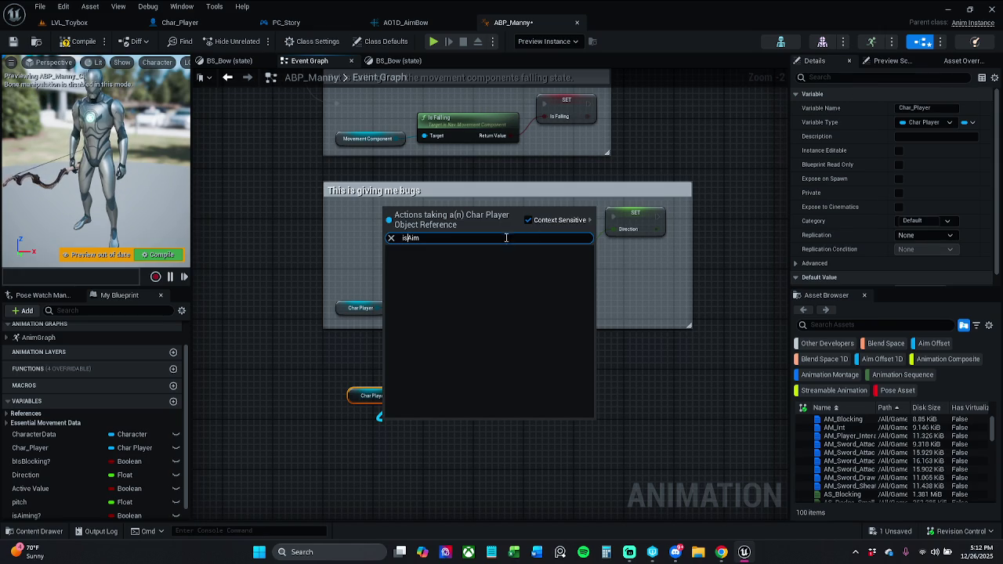
left_click(528, 220)
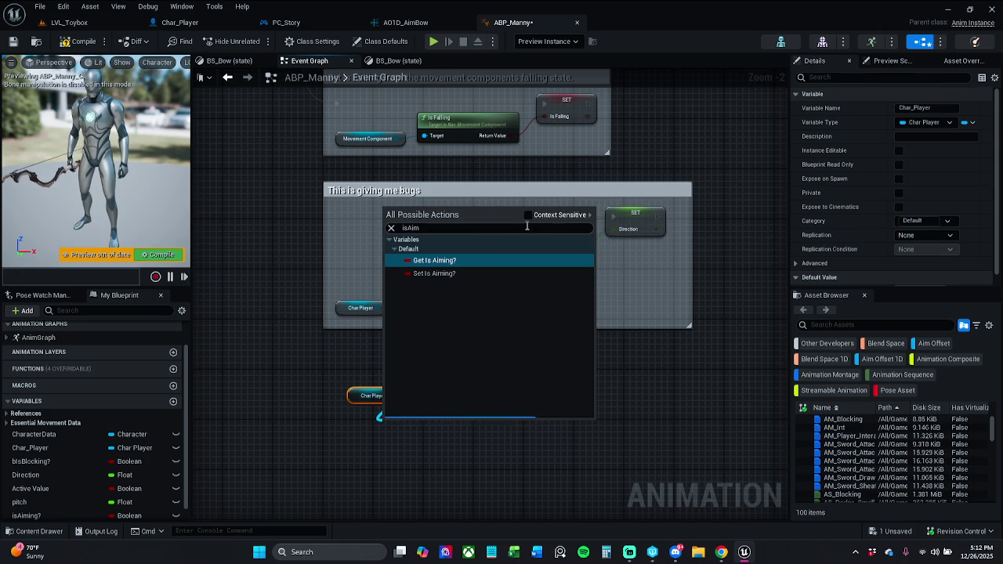
left_click(481, 265)
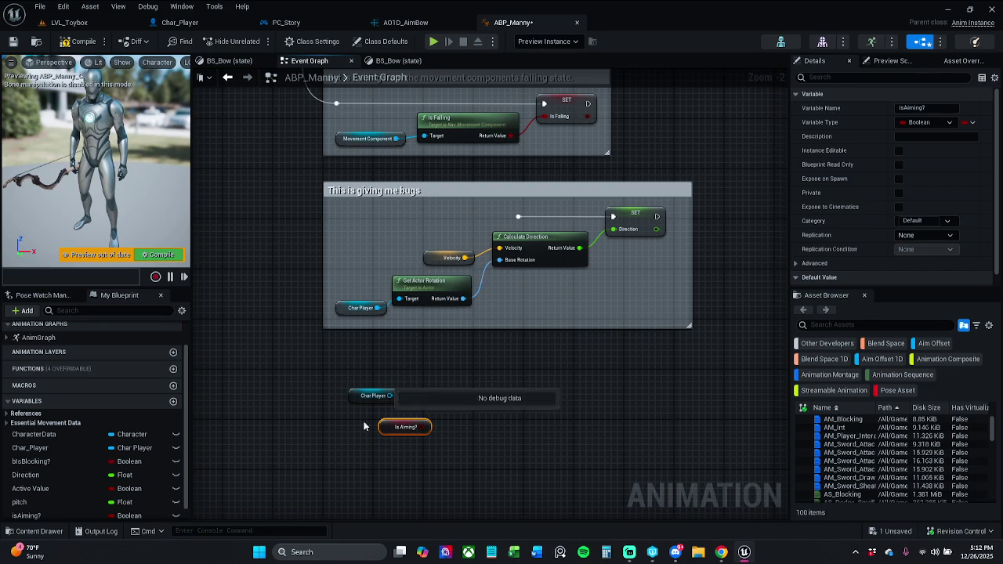
key("Delete")
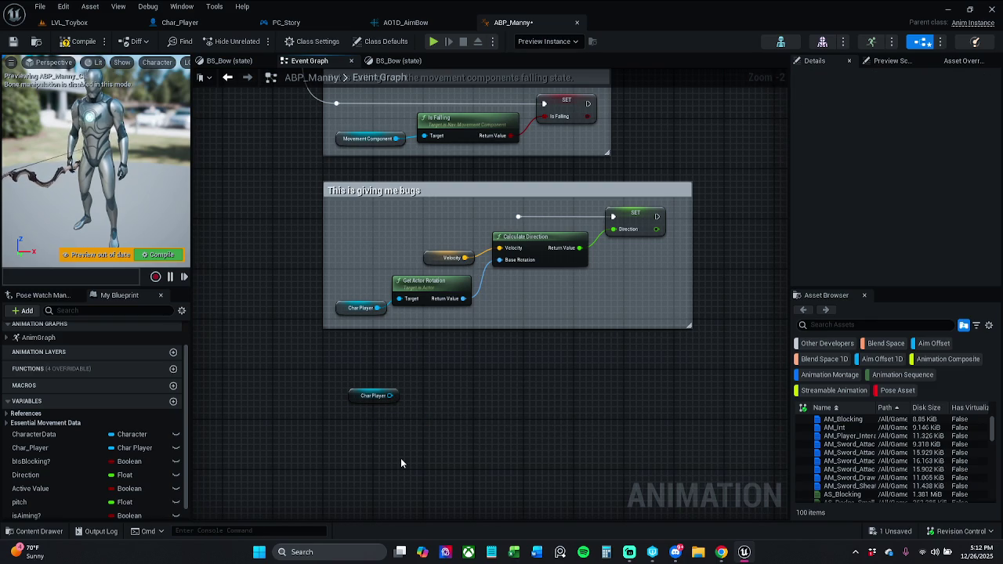
left_click(179, 22)
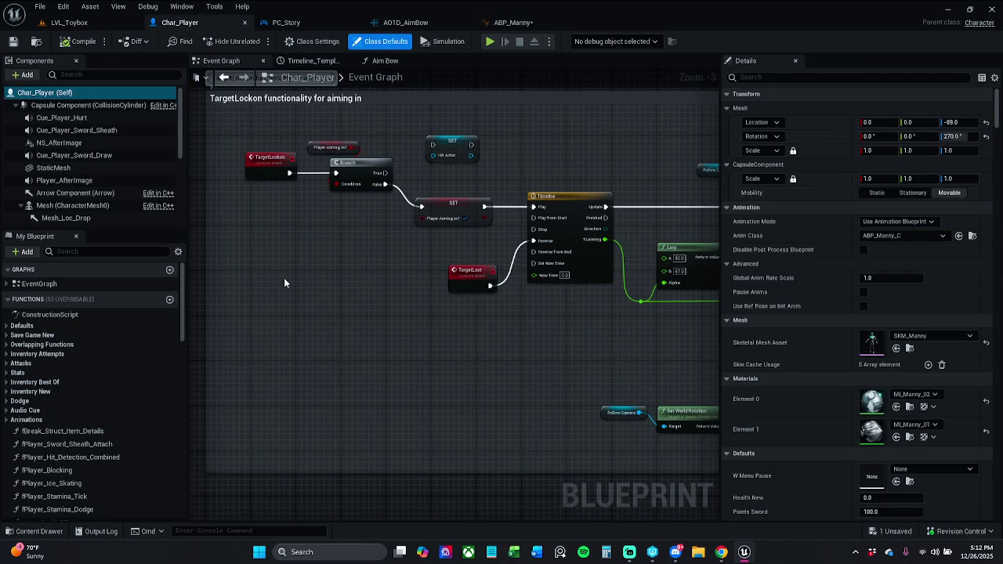
scroll(116, 432, "down", 15)
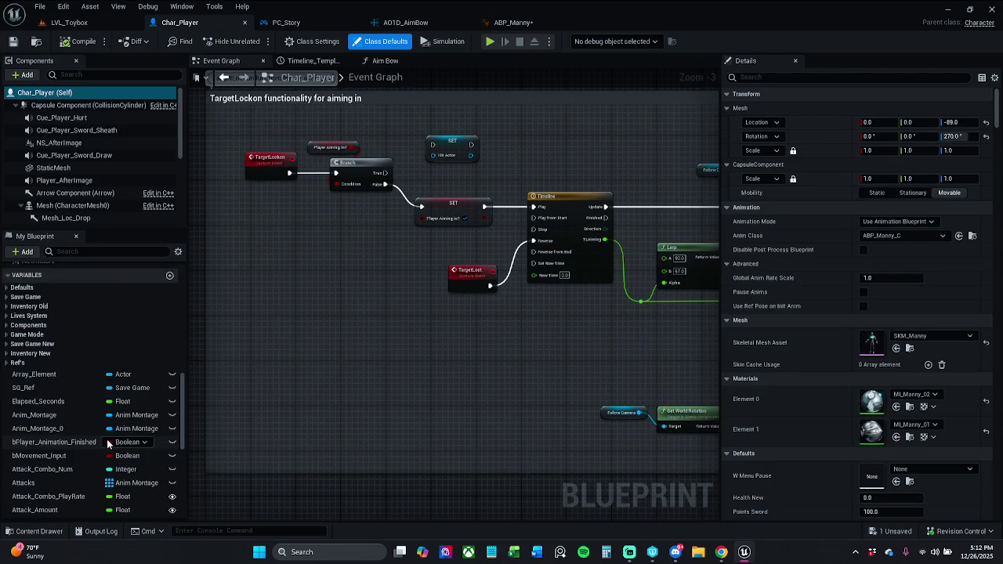
scroll(102, 447, "down", 6)
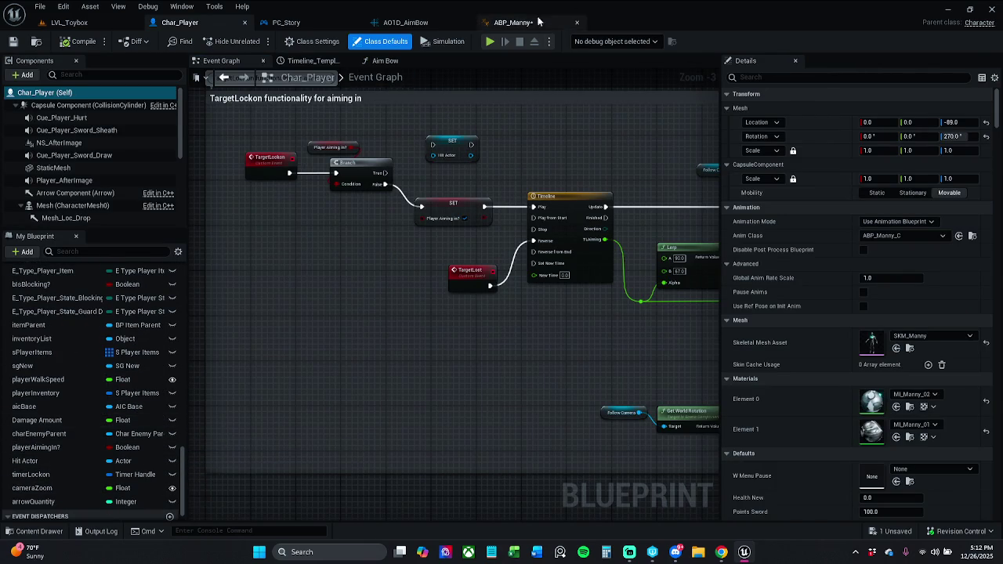
left_click(516, 22)
Add a Player Aiming in? getter off the Char Player node
left_click_drag(390, 396, 401, 424)
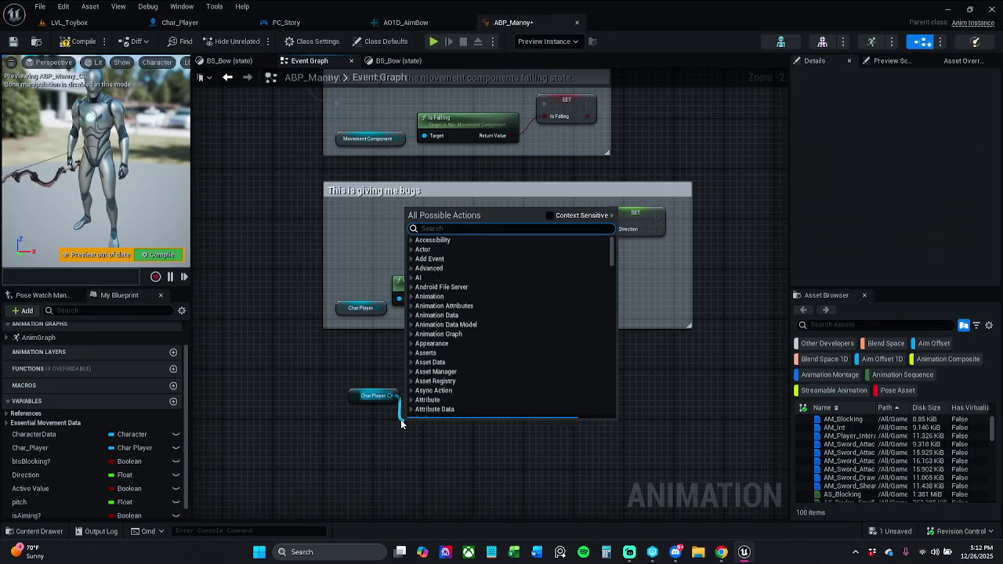
type("get player")
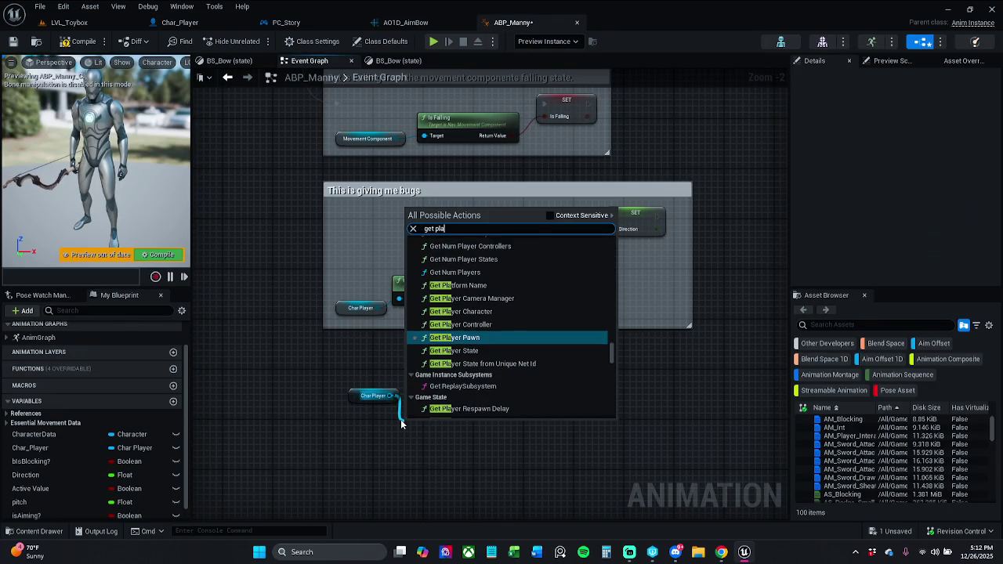
type("Aim")
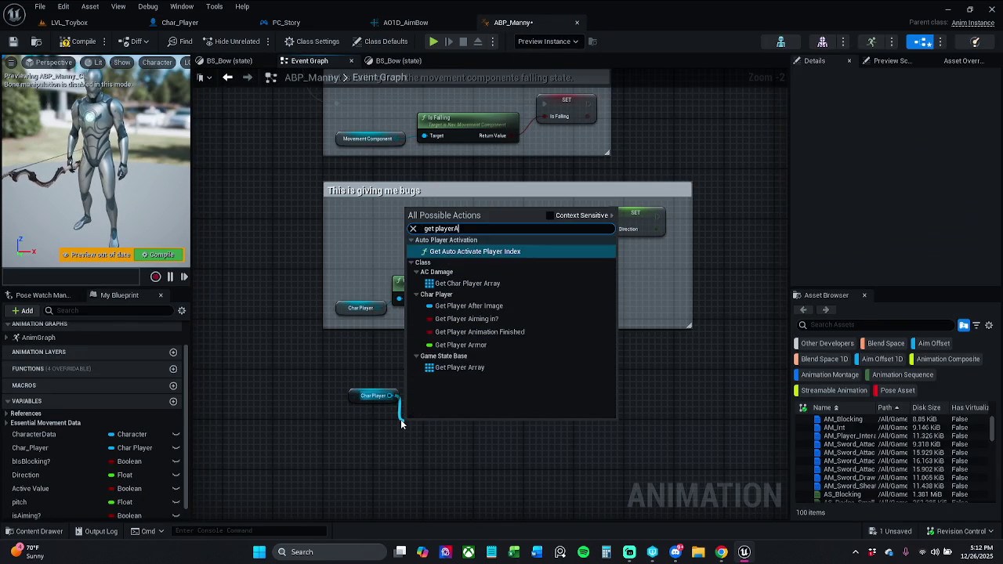
key("Return")
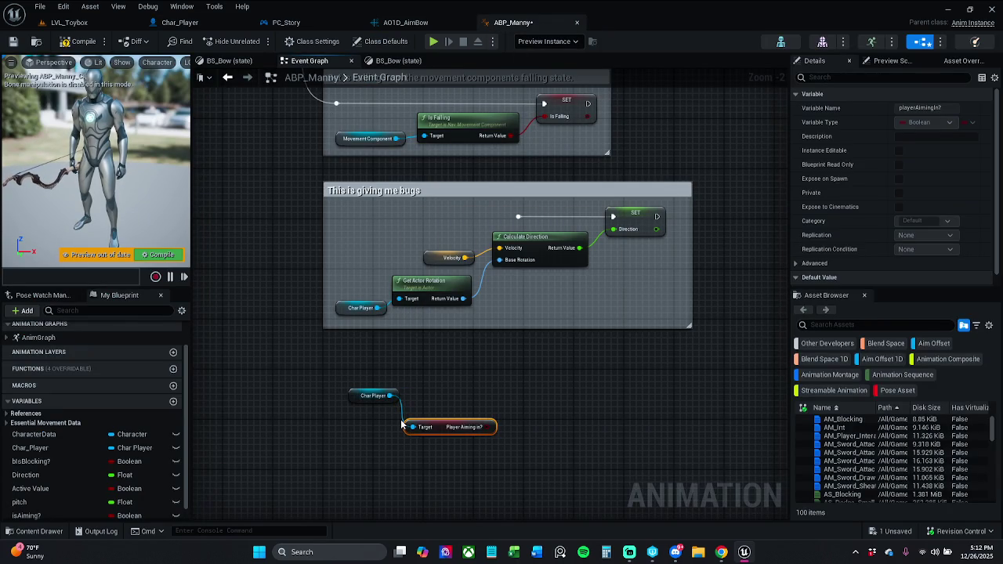
left_click(465, 374)
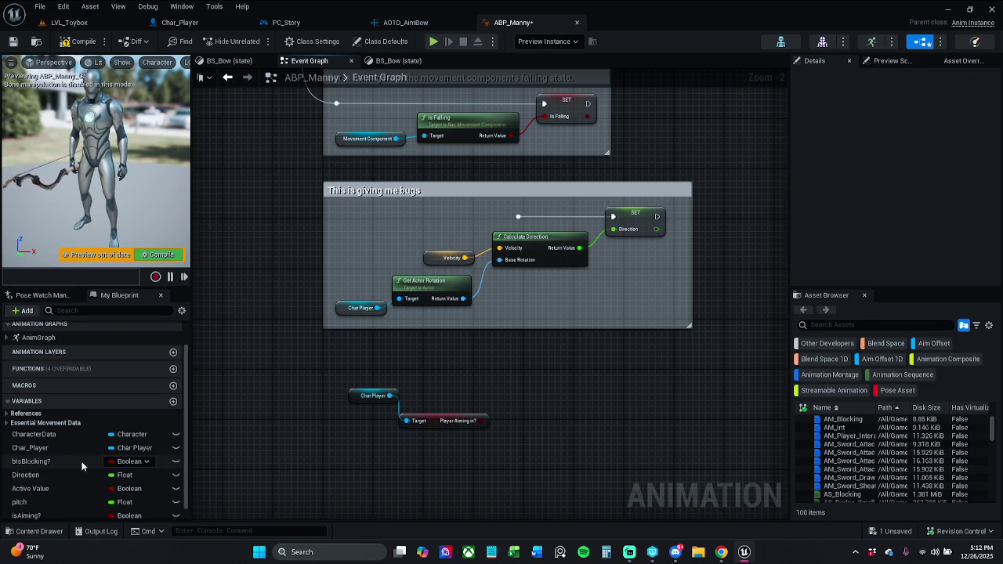
Place an isAiming? setter and wire the Sequence's Then 4 output into it
scroll(94, 470, "down", 1)
left_click(114, 500)
mouse_move(114, 500)
left_mouse_down()
mouse_move(474, 403)
mouse_move(490, 420)
mouse_move(525, 422)
mouse_move(535, 381)
left_mouse_up()
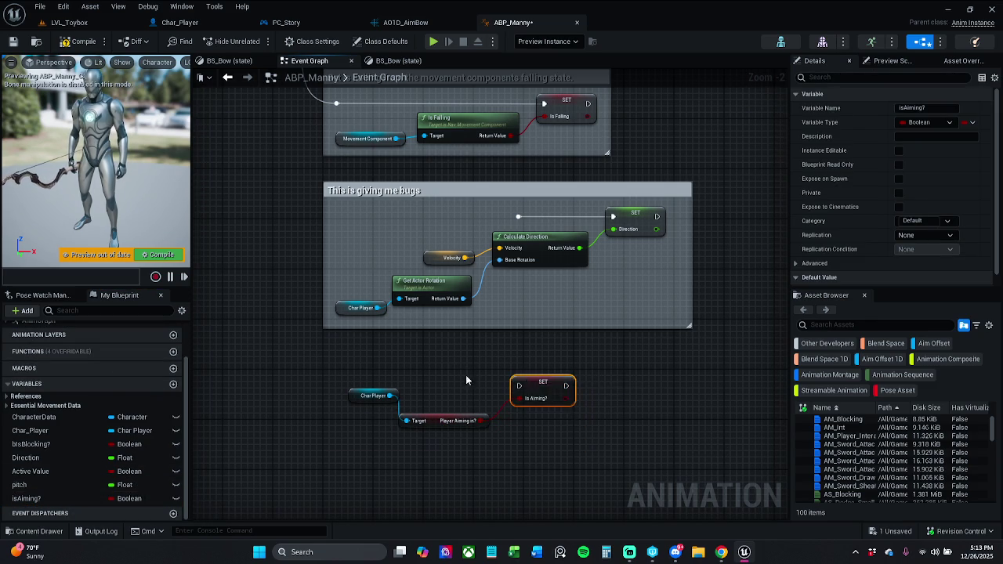
scroll(511, 415, "down", 2)
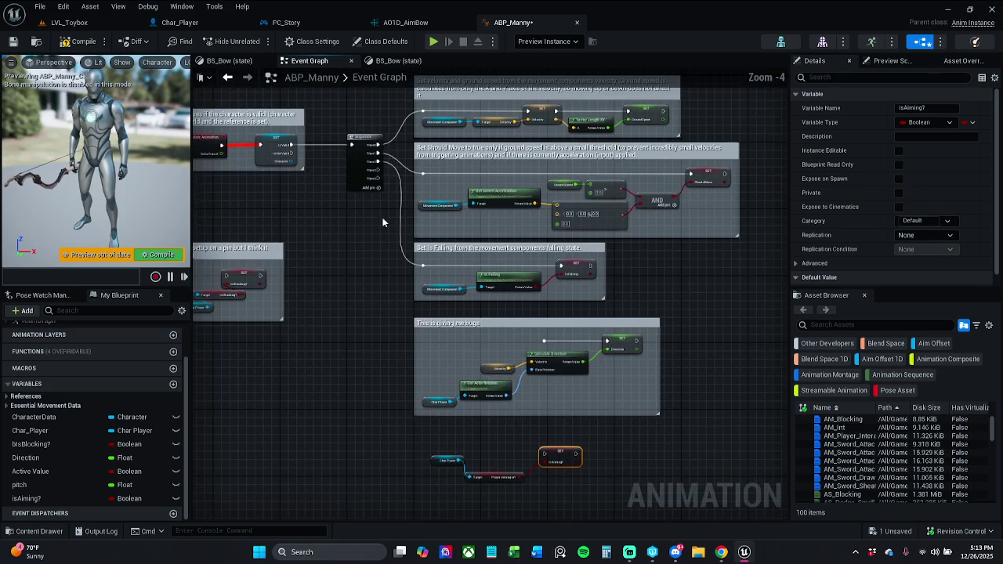
mouse_move(383, 170)
left_mouse_down()
mouse_move(478, 205)
mouse_move(462, 482)
mouse_move(545, 455)
left_mouse_up()
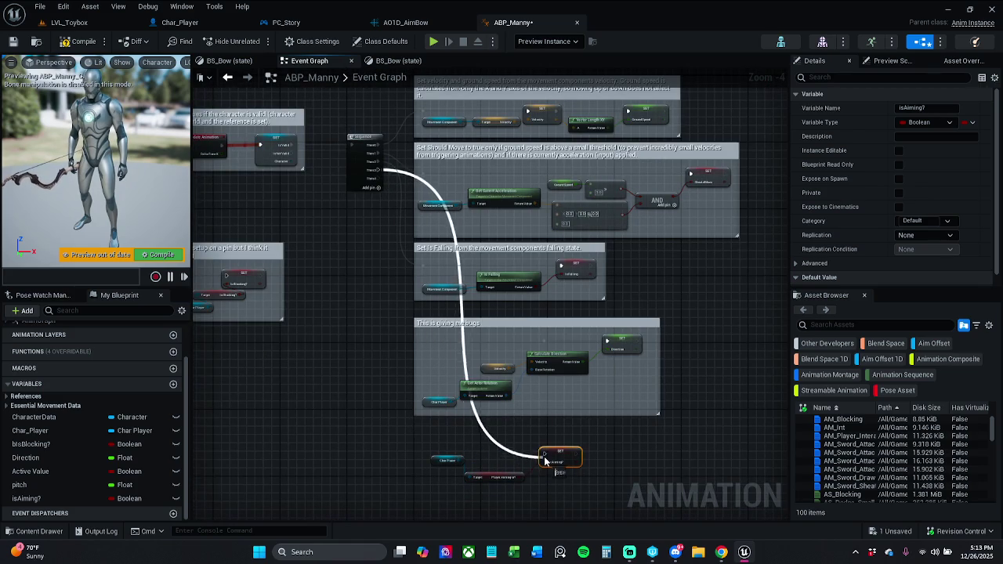
mouse_move(449, 485)
left_mouse_down()
mouse_move(558, 445)
mouse_move(472, 467)
left_mouse_up()
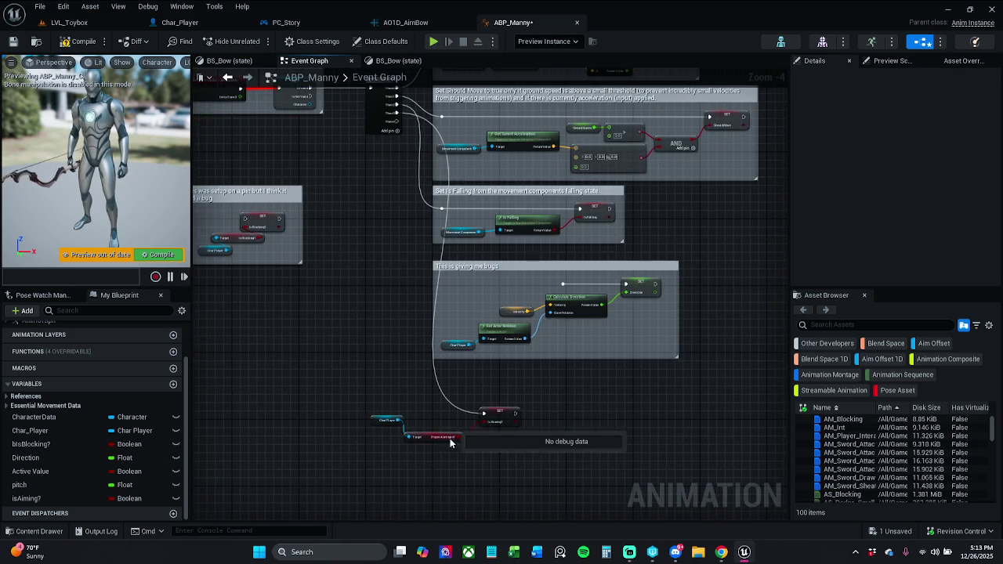
Straighten the Char Player wiring, nudge the node into place, and add another Sequence output
left_click(426, 439)
key("q")
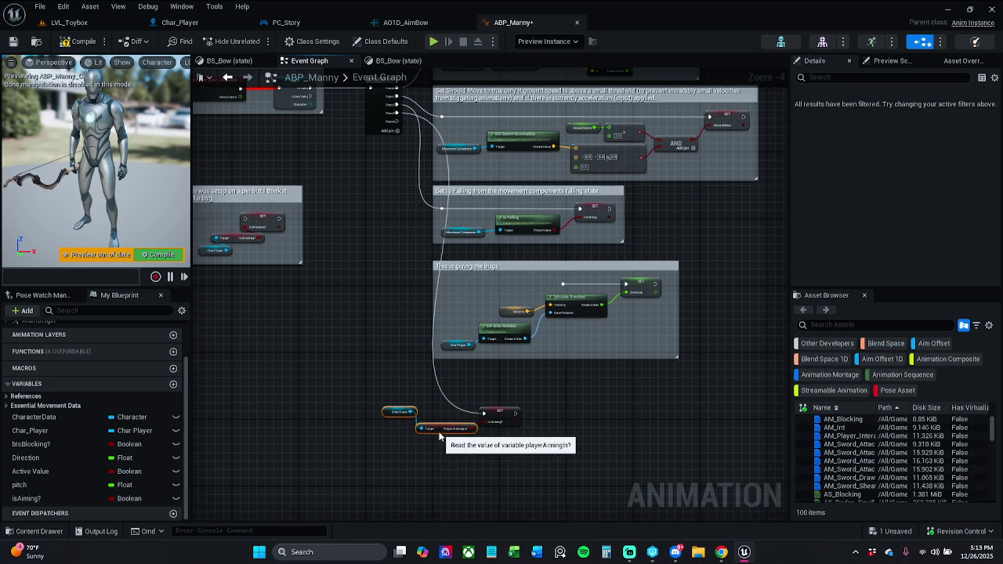
left_click(386, 429)
left_click_drag(382, 432, 394, 444)
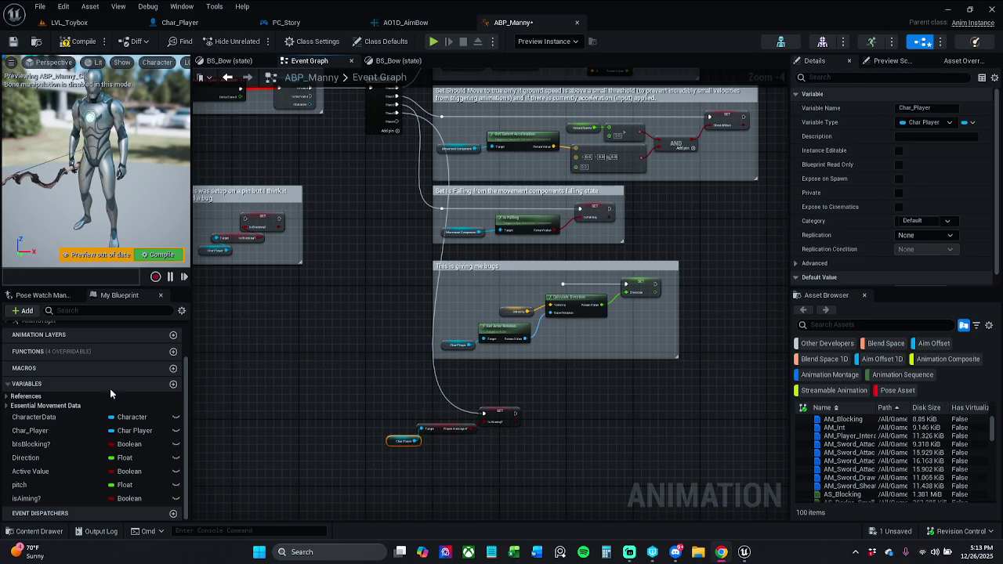
scroll(343, 363, "up", 4)
left_click(343, 364)
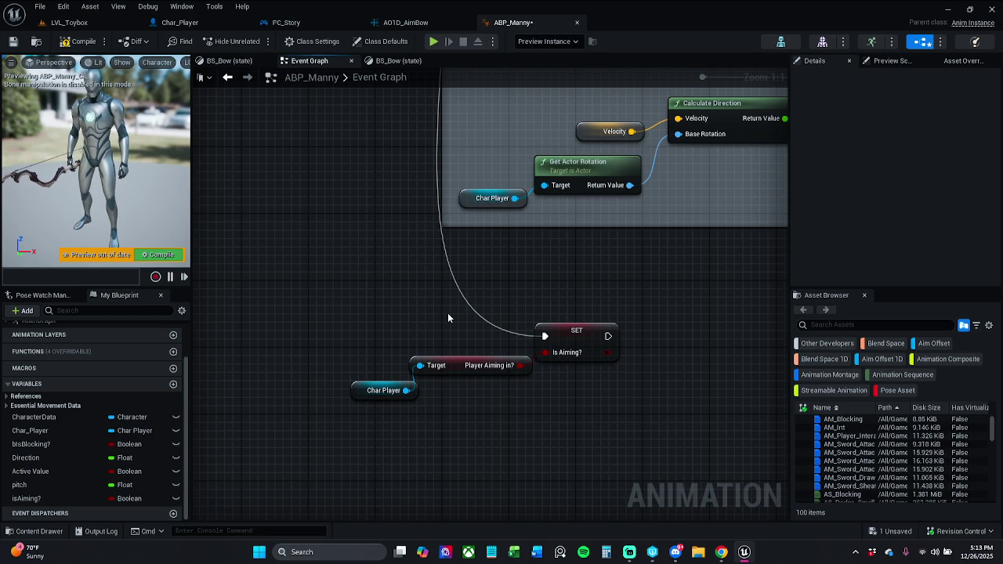
scroll(350, 224, "down", 2)
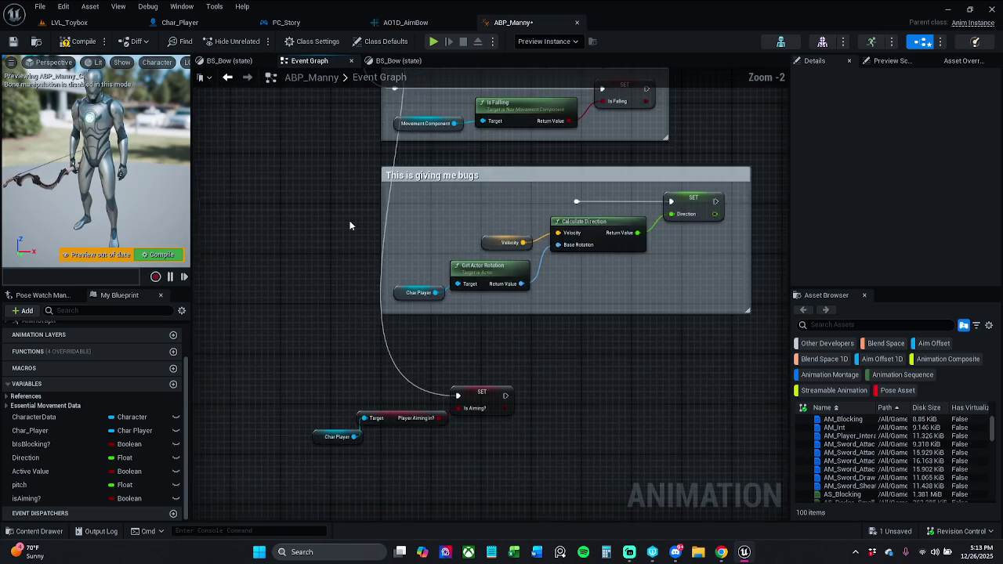
left_click(376, 189)
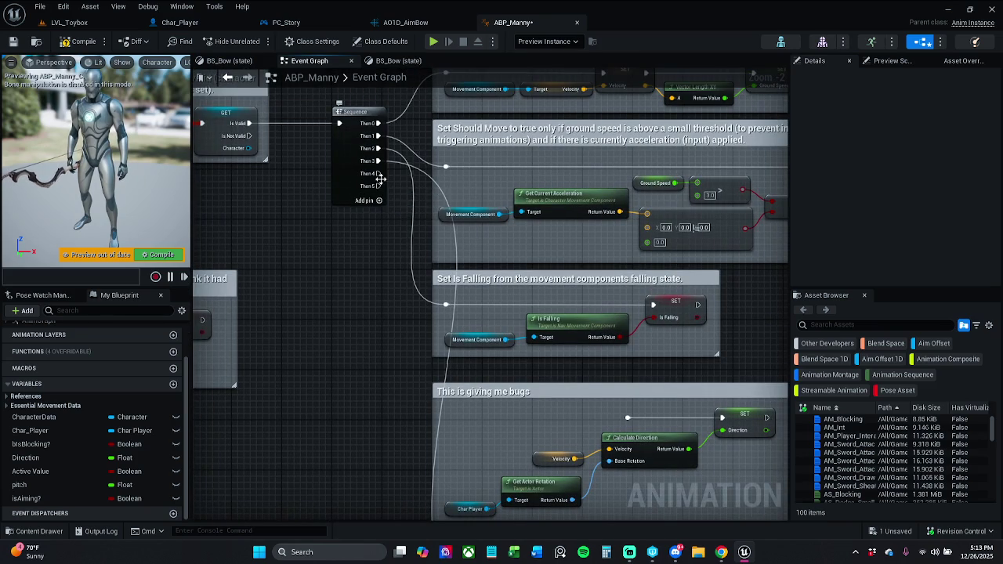
mouse_move(501, 494)
left_mouse_down()
mouse_move(497, 416)
mouse_move(435, 281)
left_mouse_up()
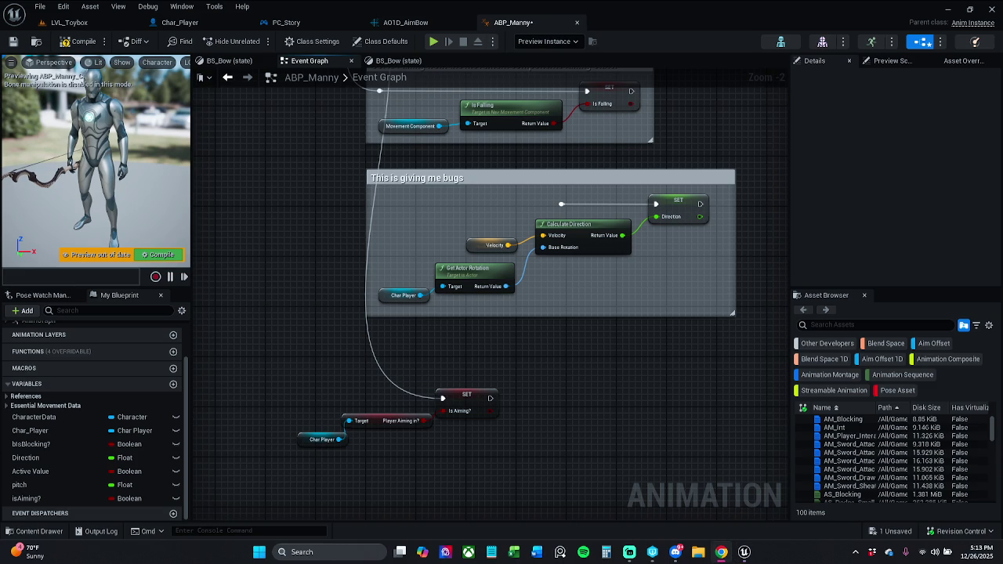
Add a Get Base Aim Rotation node off Char Player
left_click_drag(403, 461, 409, 421)
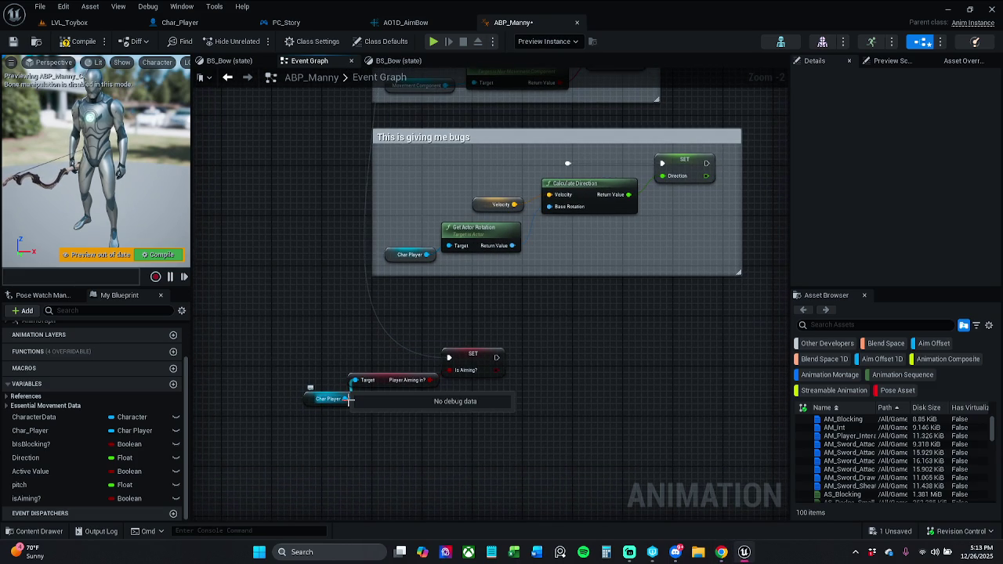
left_click_drag(348, 399, 391, 450)
type("get base")
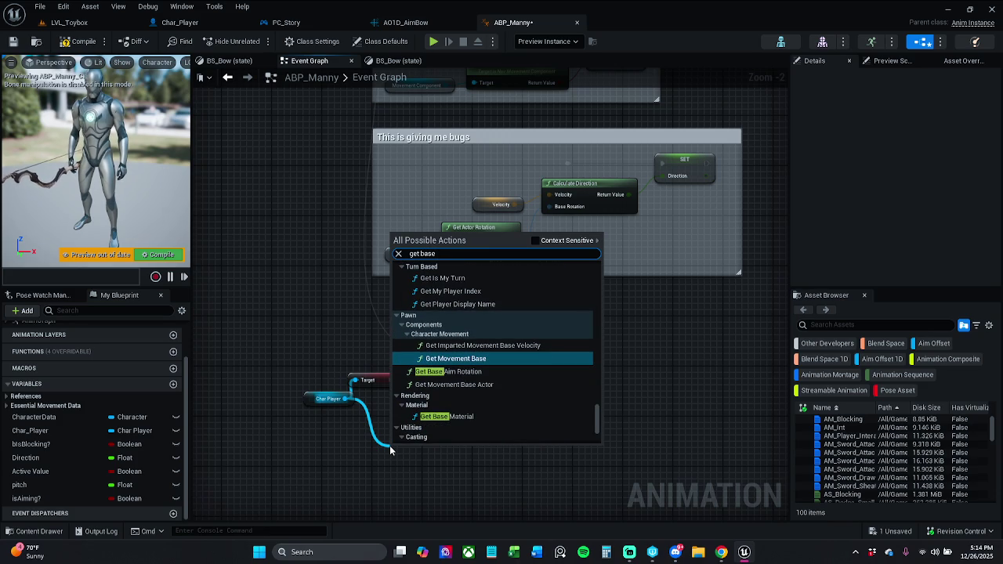
key("Down")
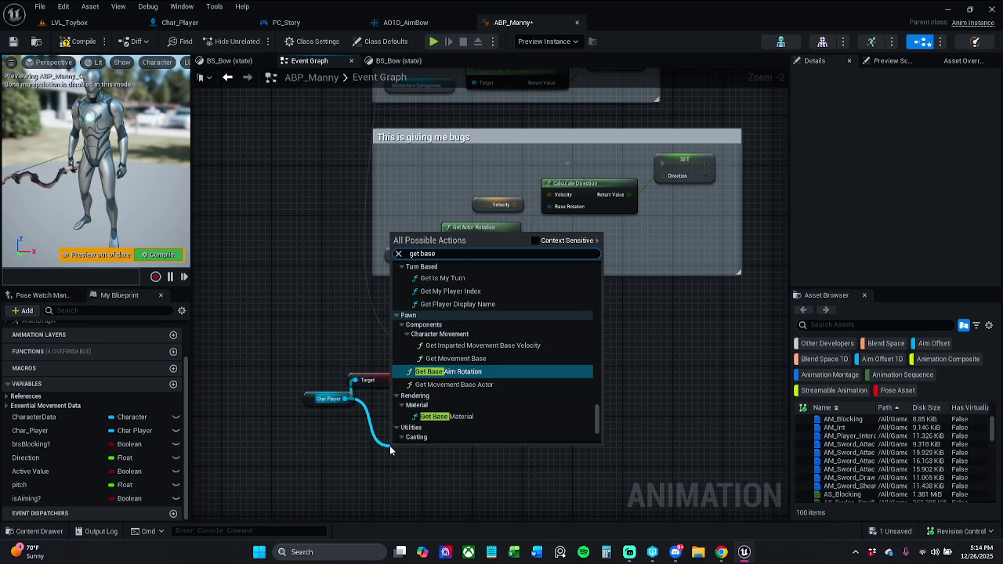
key("Return")
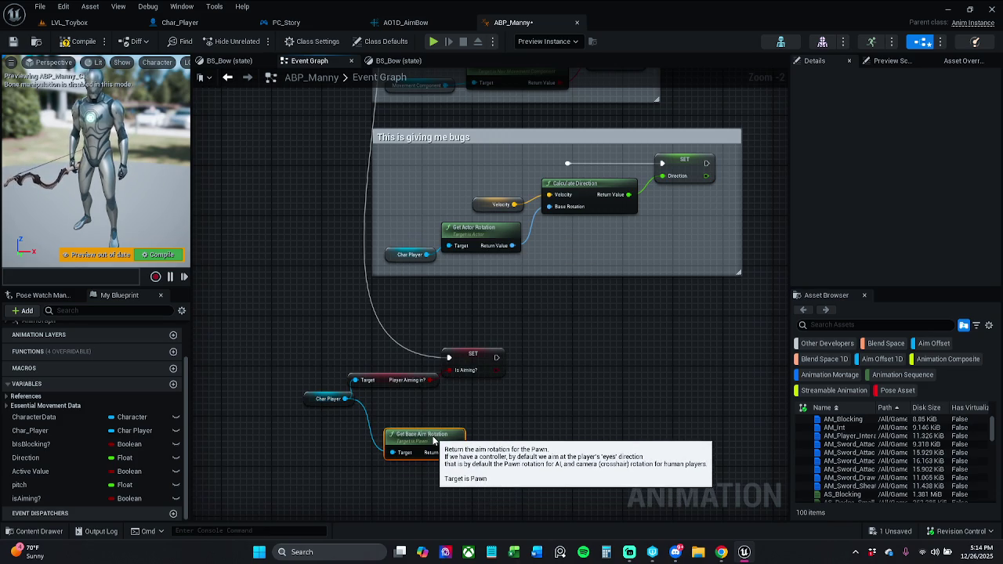
left_click_drag(435, 442, 437, 435)
left_click(436, 406)
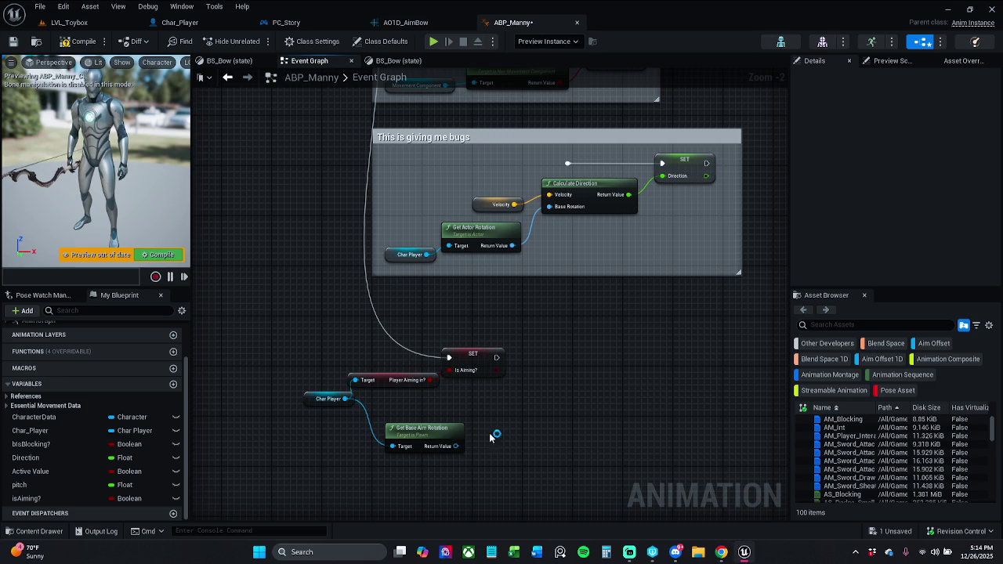
Add a Get Actor Rotation node and feed Char Player into its Target
left_click_drag(460, 446, 524, 424)
type("g")
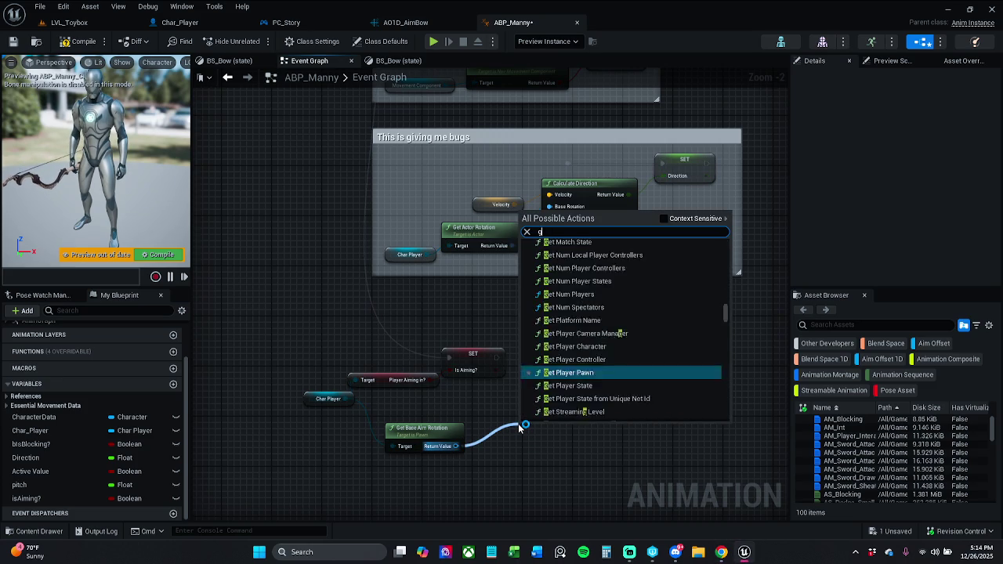
type("et actor")
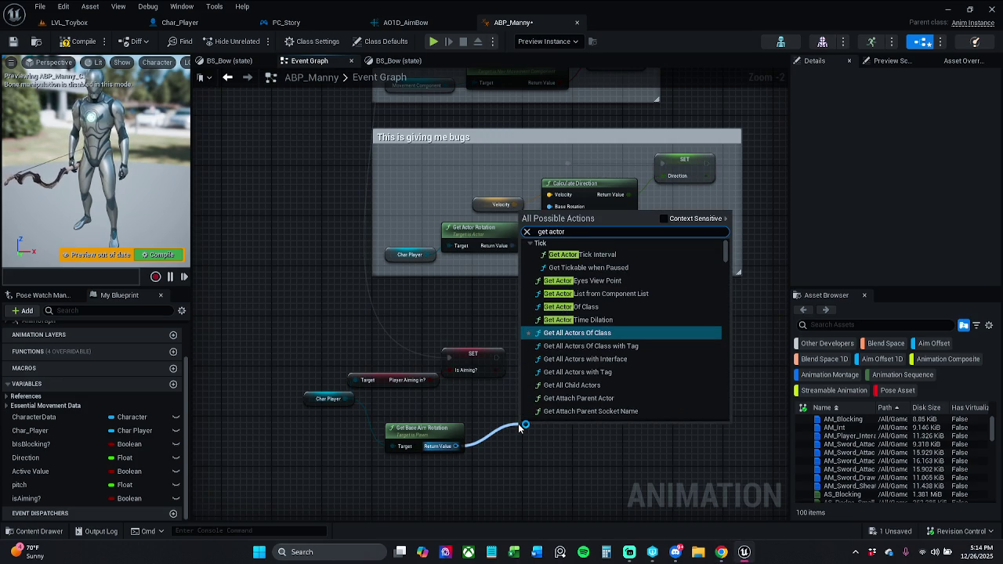
type(" ro")
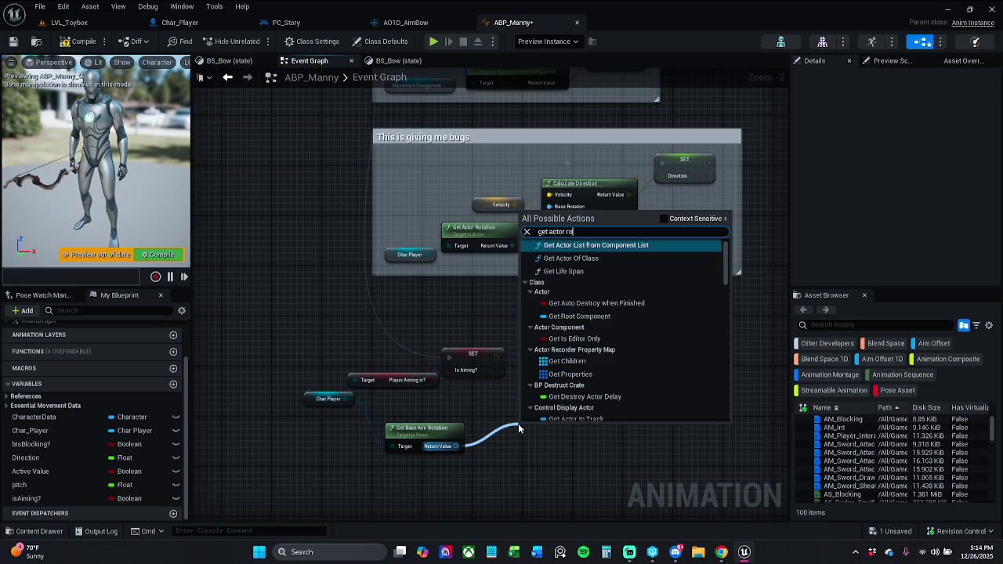
type("tat")
key("Return")
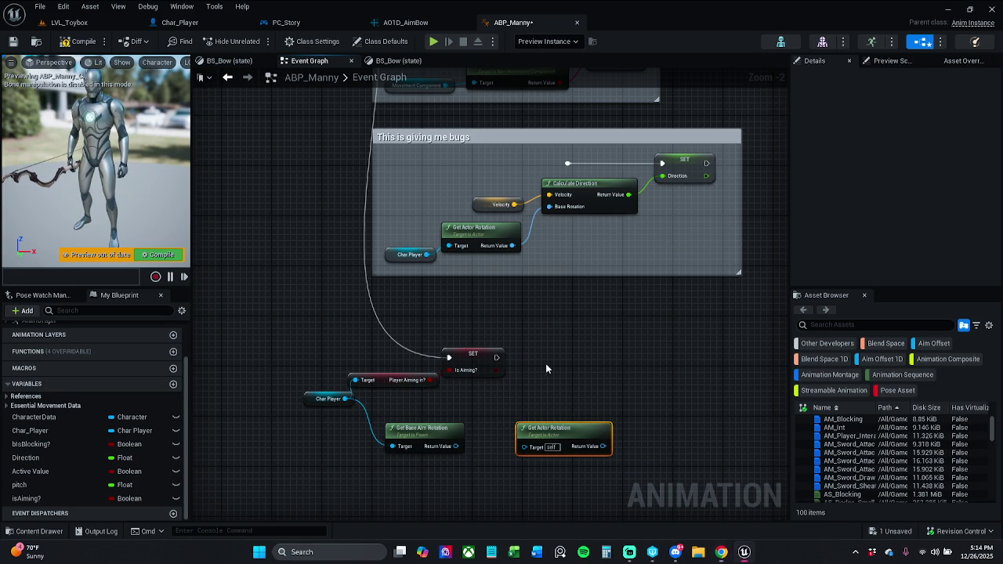
left_click(420, 379)
mouse_move(343, 372)
left_mouse_down()
mouse_move(476, 394)
mouse_move(518, 417)
mouse_move(521, 385)
mouse_move(483, 372)
left_mouse_up()
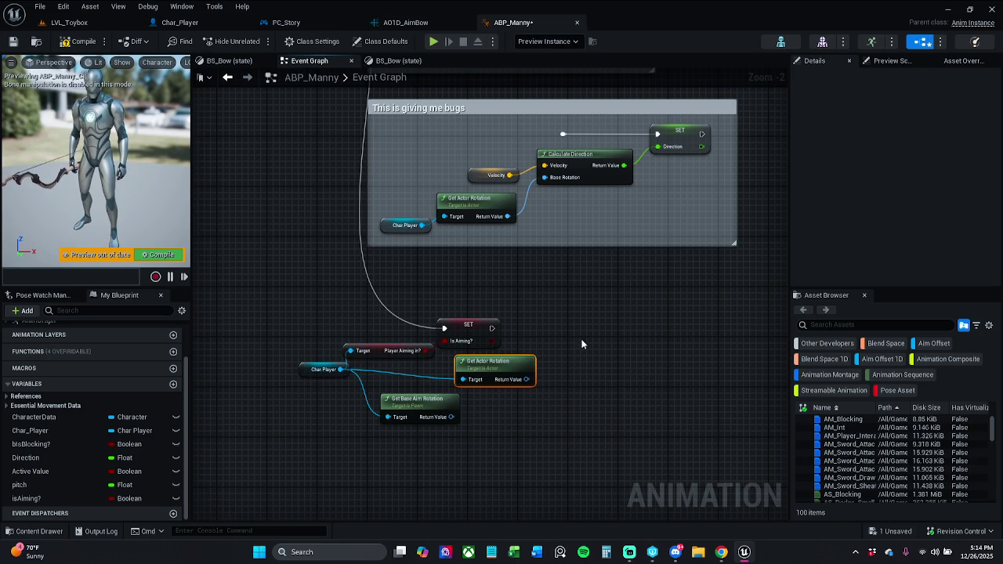
Drag Char_Player from My Blueprint and wire it to both rotation nodes' Target pins
mouse_move(408, 462)
left_mouse_down()
mouse_move(506, 345)
mouse_move(482, 392)
mouse_move(474, 370)
left_mouse_up()
left_click(541, 367)
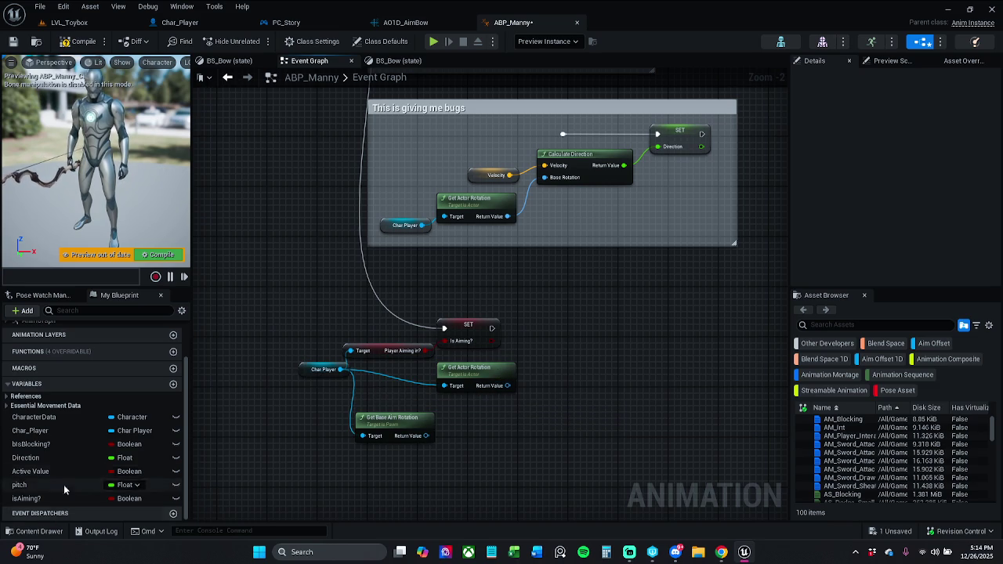
left_click_drag(47, 430, 444, 390)
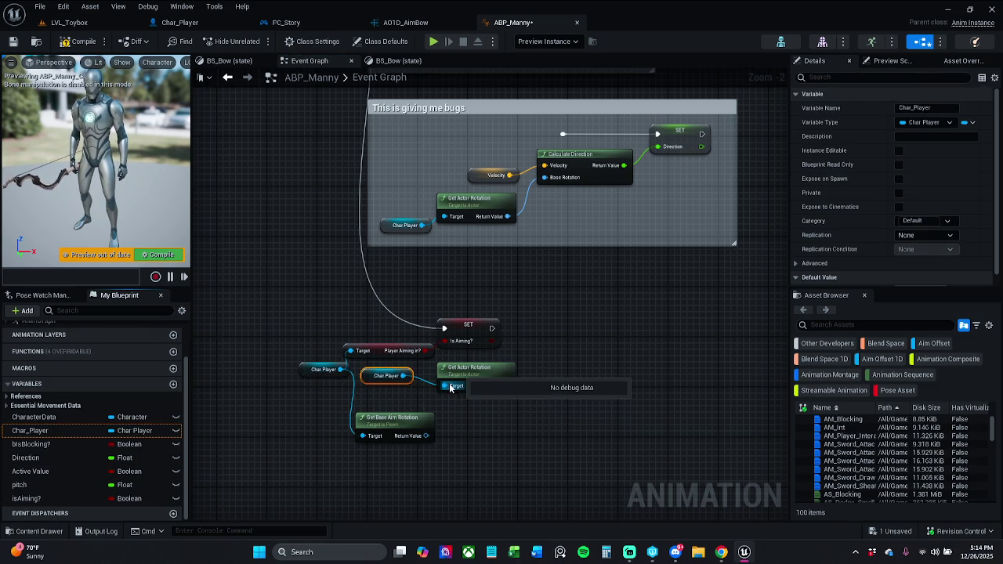
mouse_move(384, 382)
left_mouse_down()
mouse_move(415, 408)
mouse_move(384, 402)
mouse_move(396, 433)
mouse_move(372, 438)
left_mouse_up()
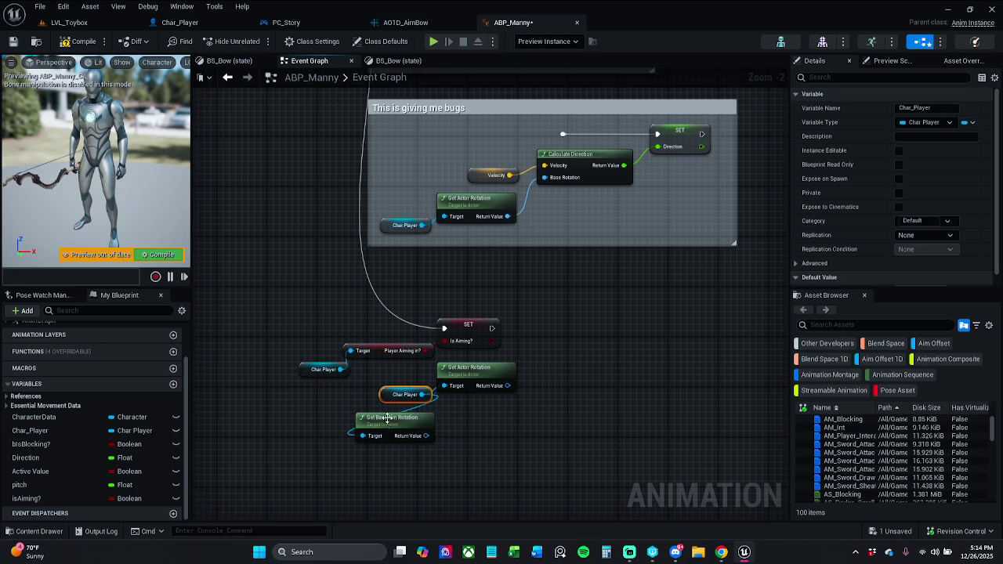
mouse_move(409, 468)
left_mouse_down()
mouse_move(518, 363)
mouse_move(438, 436)
left_mouse_up()
left_click(451, 451)
Stack Get Base Aim Rotation above Get Actor Rotation and align the two nodes
mouse_move(332, 524)
left_mouse_down()
mouse_move(421, 473)
mouse_move(466, 461)
left_mouse_up()
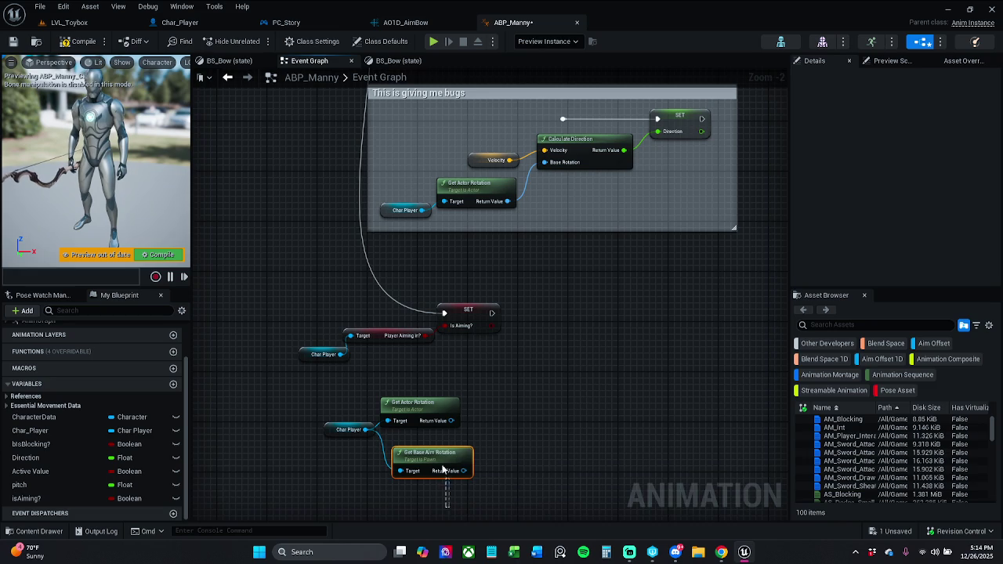
left_click_drag(455, 496, 422, 397)
left_click(491, 421)
mouse_move(427, 442)
left_mouse_down()
mouse_move(427, 462)
mouse_move(467, 444)
left_mouse_up()
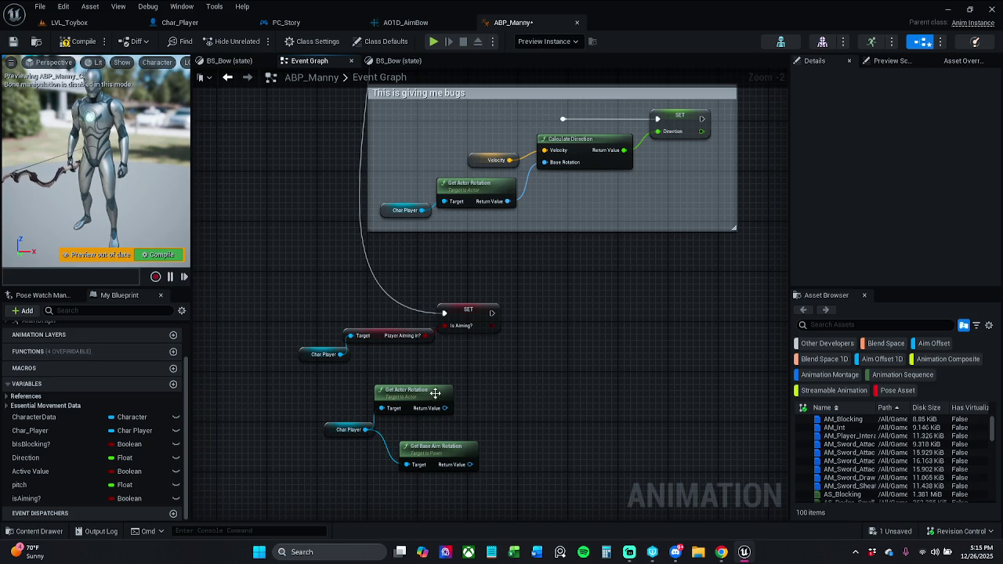
left_click_drag(455, 459, 530, 396)
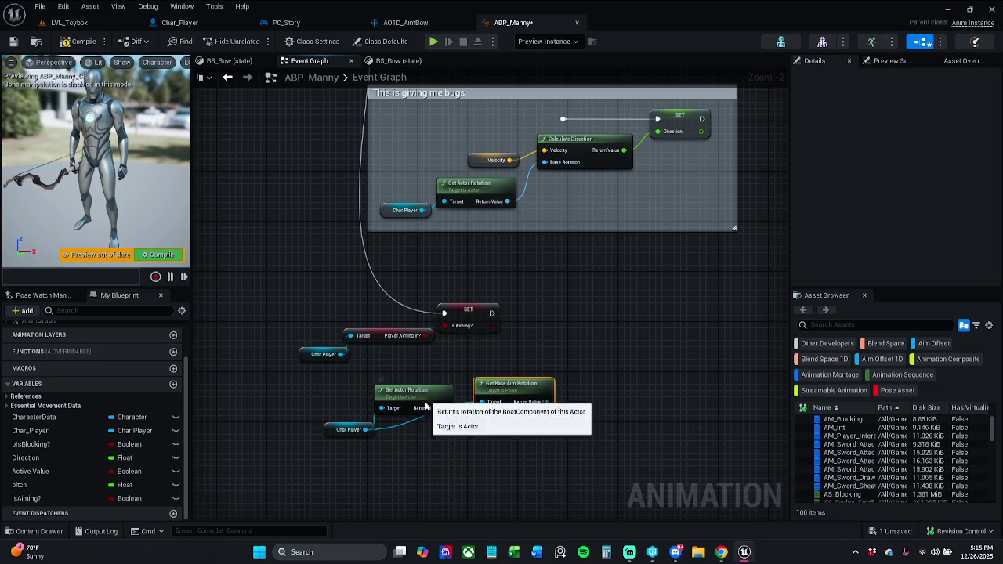
left_click_drag(427, 399, 425, 456)
left_click_drag(511, 399, 435, 406)
left_click_drag(407, 447, 446, 448)
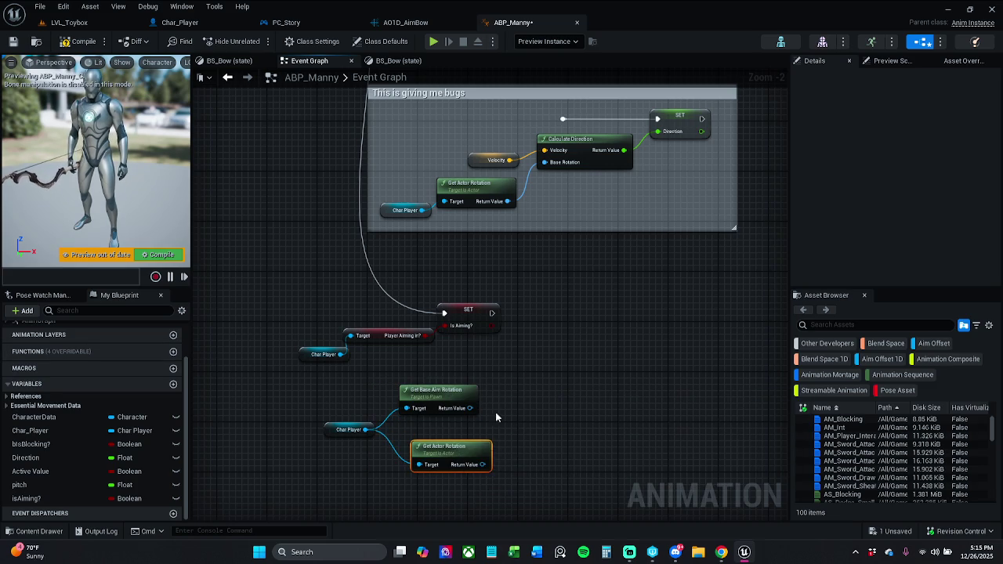
left_click_drag(458, 410, 515, 411)
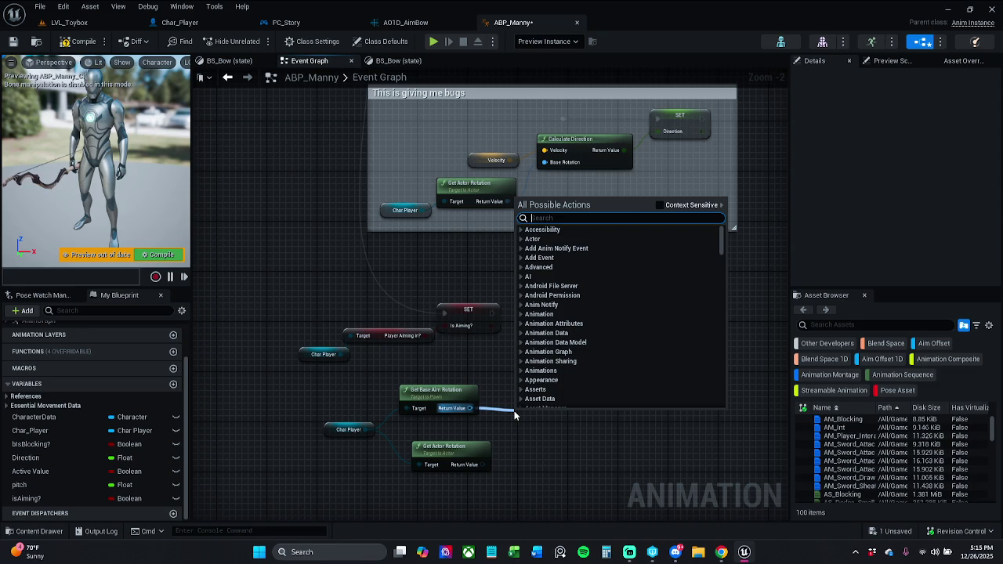
Add a Delta (Rotator) node from the base aim rotation and wire Get Actor Rotation into B
type("delta")
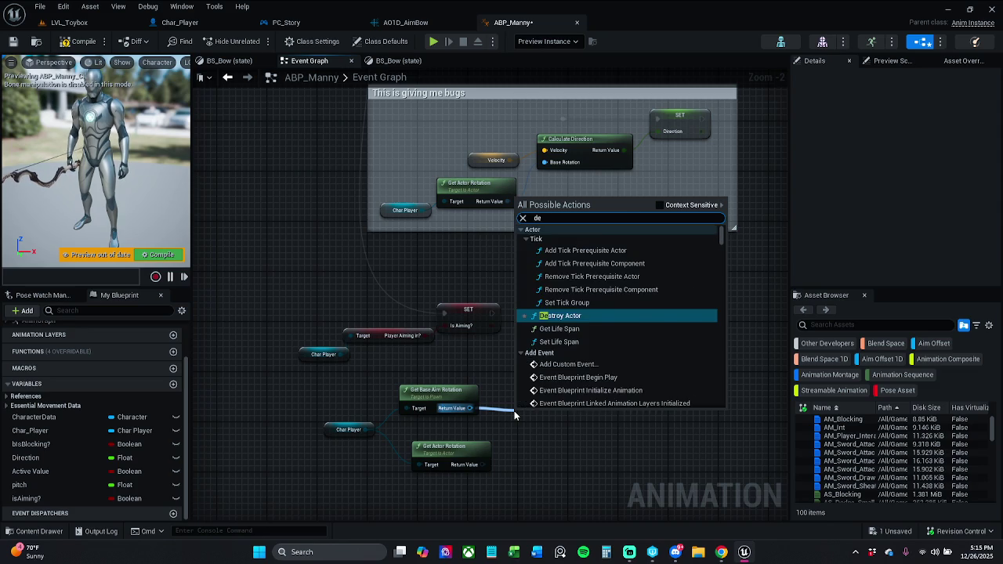
key("Return")
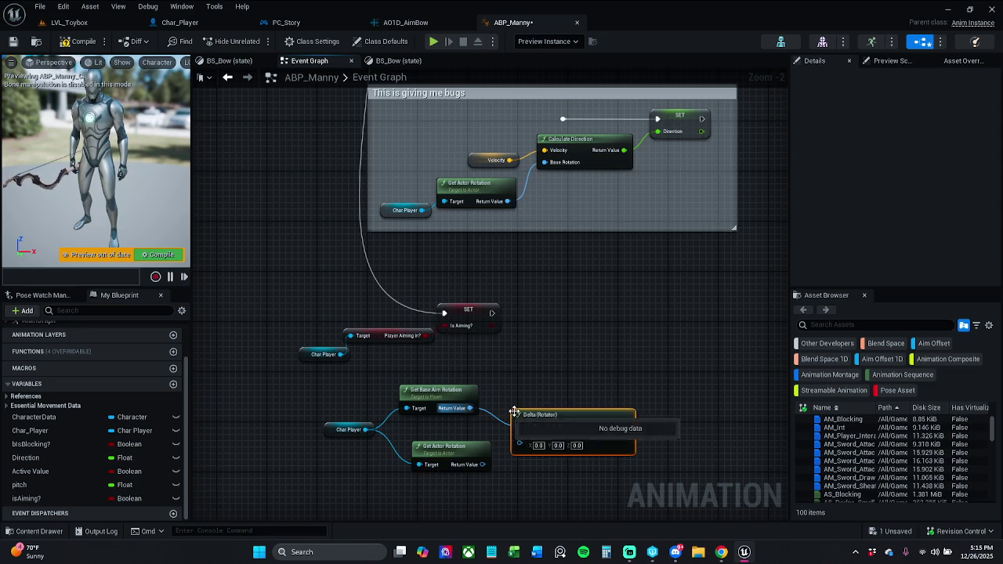
right_click(560, 375)
left_click(700, 160)
key("Escape")
left_click(488, 312)
left_click(577, 343)
mouse_move(482, 465)
left_mouse_down()
mouse_move(506, 473)
mouse_move(544, 435)
mouse_move(541, 447)
left_mouse_up()
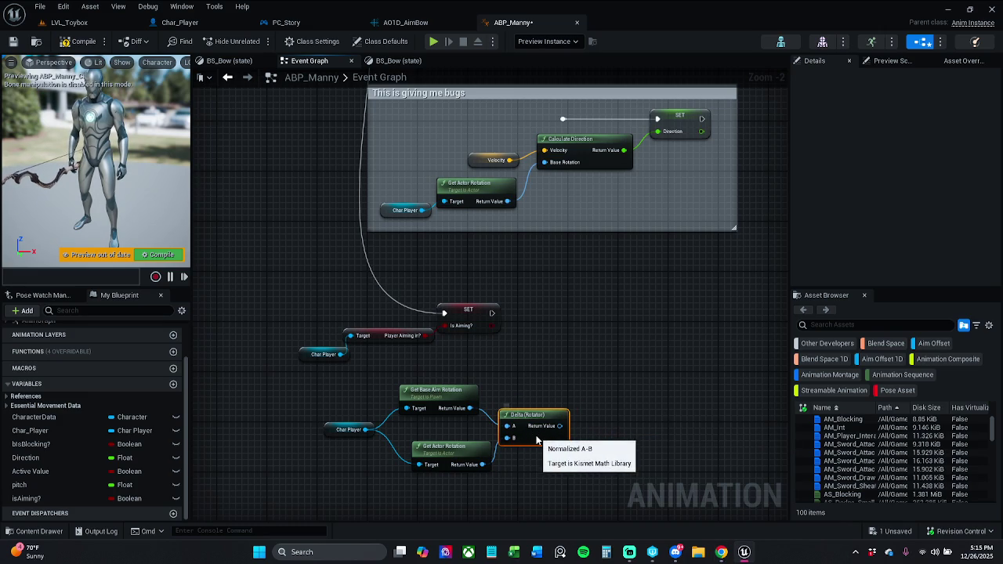
left_click_drag(518, 415, 523, 416)
left_click(563, 396)
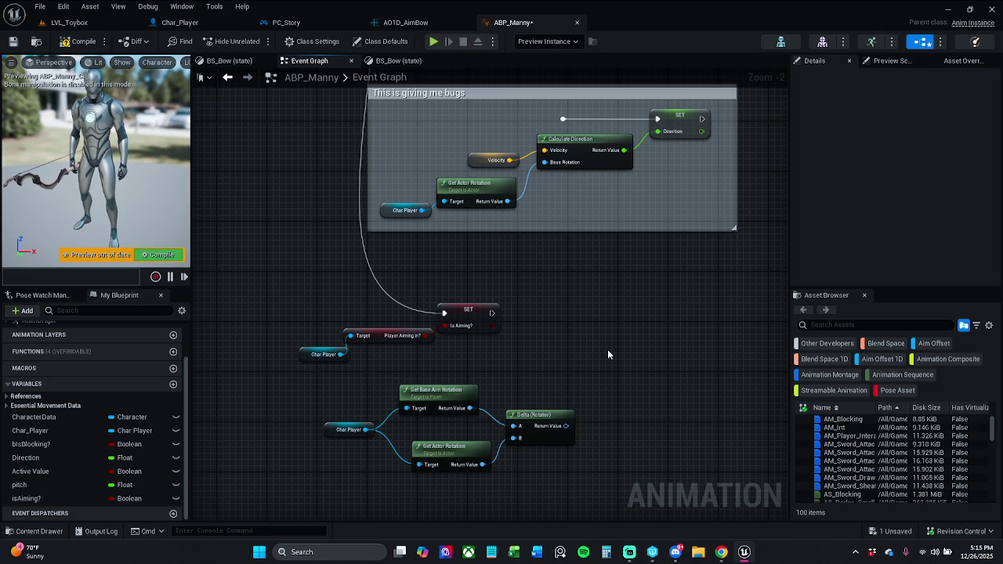
Split the Delta's return value into Roll, Pitch and Yaw outputs
left_click_drag(608, 351, 567, 348)
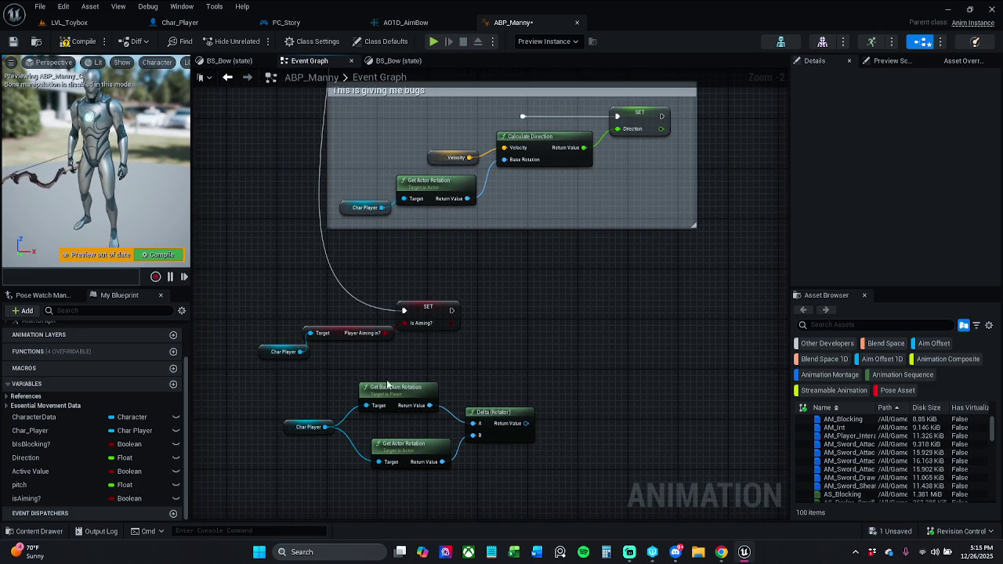
right_click(524, 424)
left_click(548, 447)
mouse_move(545, 435)
left_mouse_down()
mouse_move(604, 436)
mouse_move(620, 394)
mouse_move(600, 376)
mouse_move(610, 362)
left_mouse_up()
left_click(566, 329)
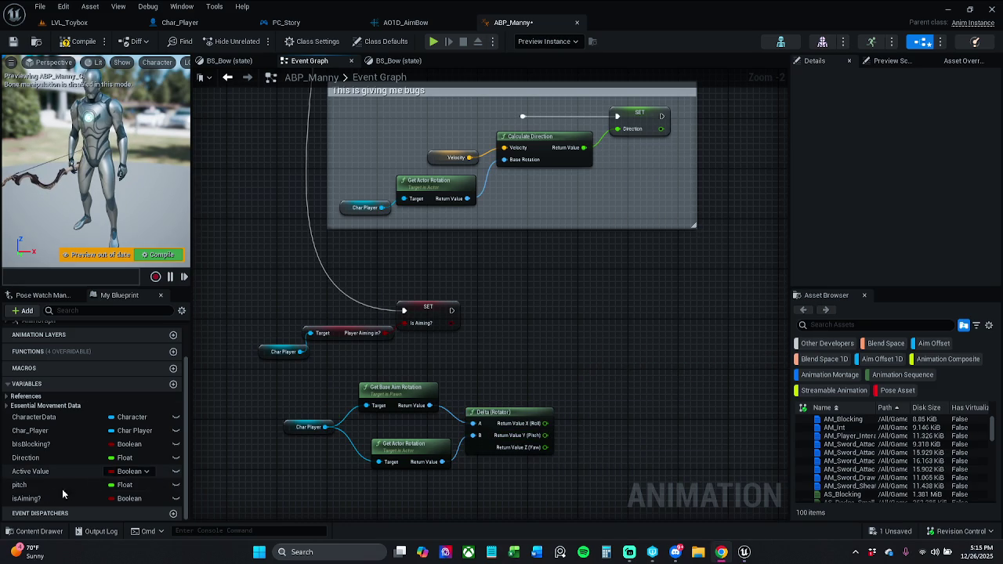
Add a SET pitch node fed by Delta's Pitch output and link it into the execution chain above
mouse_move(40, 486)
left_mouse_down()
mouse_move(619, 471)
mouse_move(608, 435)
left_mouse_up()
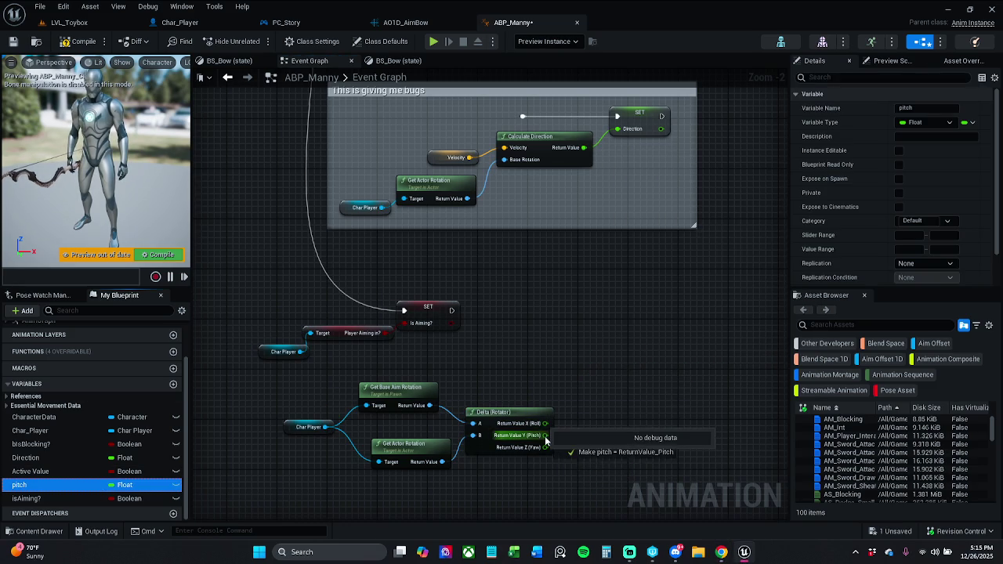
left_click(627, 431)
mouse_move(545, 435)
left_mouse_down()
mouse_move(608, 449)
mouse_move(620, 395)
mouse_move(599, 280)
mouse_move(483, 306)
left_mouse_up()
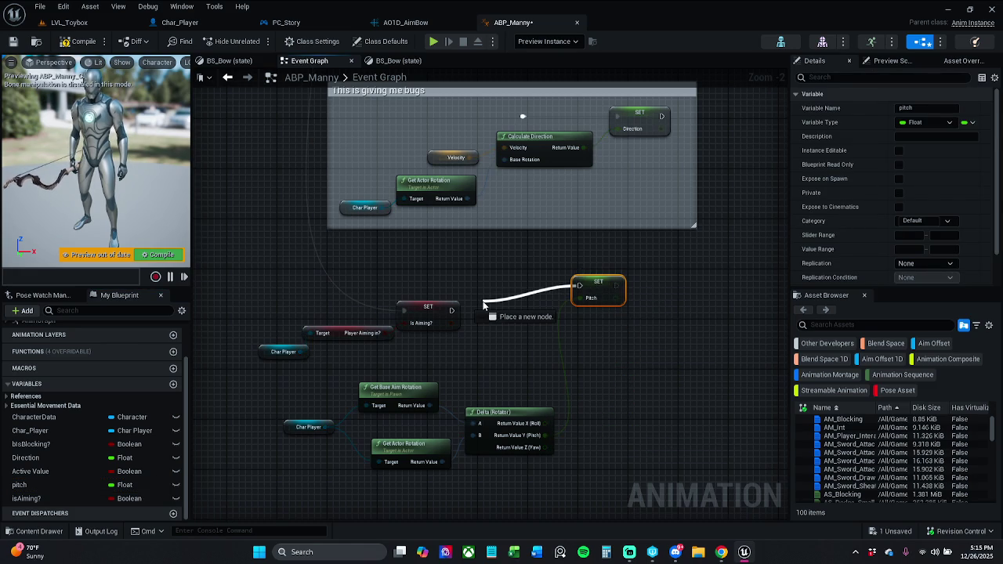
mouse_move(484, 306)
left_mouse_down()
mouse_move(504, 369)
mouse_move(496, 319)
left_mouse_up()
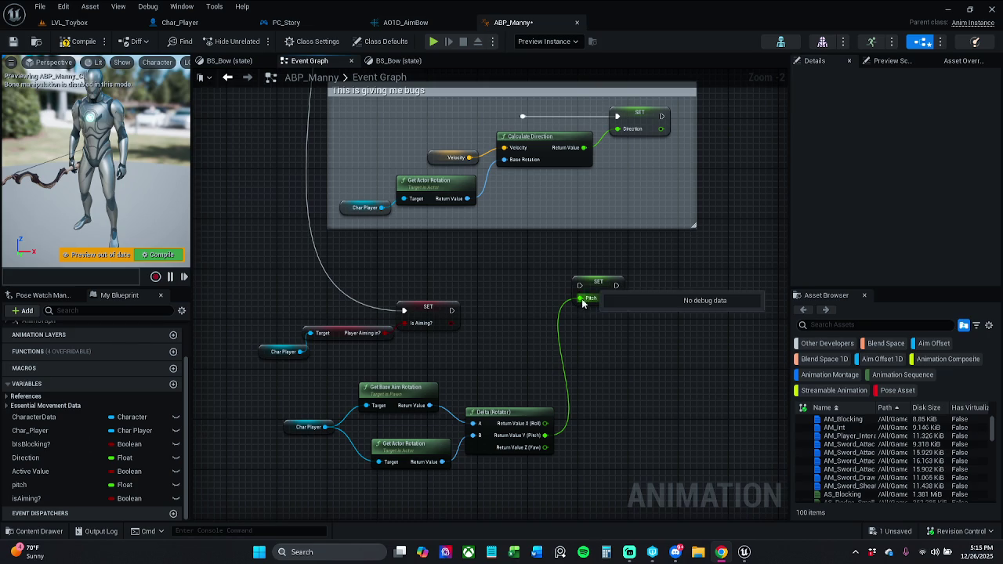
mouse_move(579, 285)
left_mouse_down()
mouse_move(204, 282)
mouse_move(373, 45)
mouse_move(319, 229)
mouse_move(322, 261)
left_mouse_up()
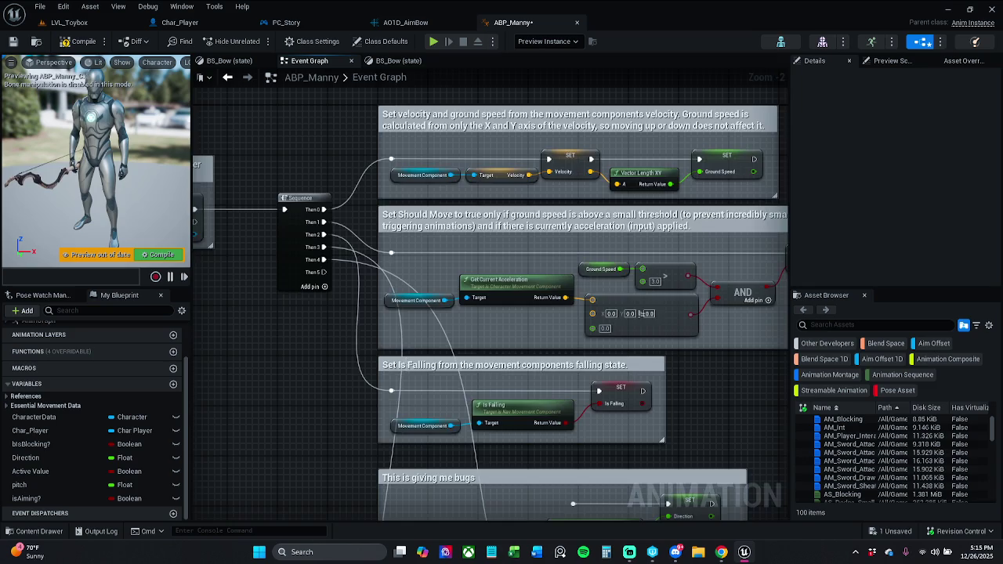
Select the pitch calculation nodes, excluding Is Aiming, and reposition them in the graph
mouse_move(366, 427)
left_mouse_down()
mouse_move(634, 233)
mouse_move(705, 207)
left_mouse_up()
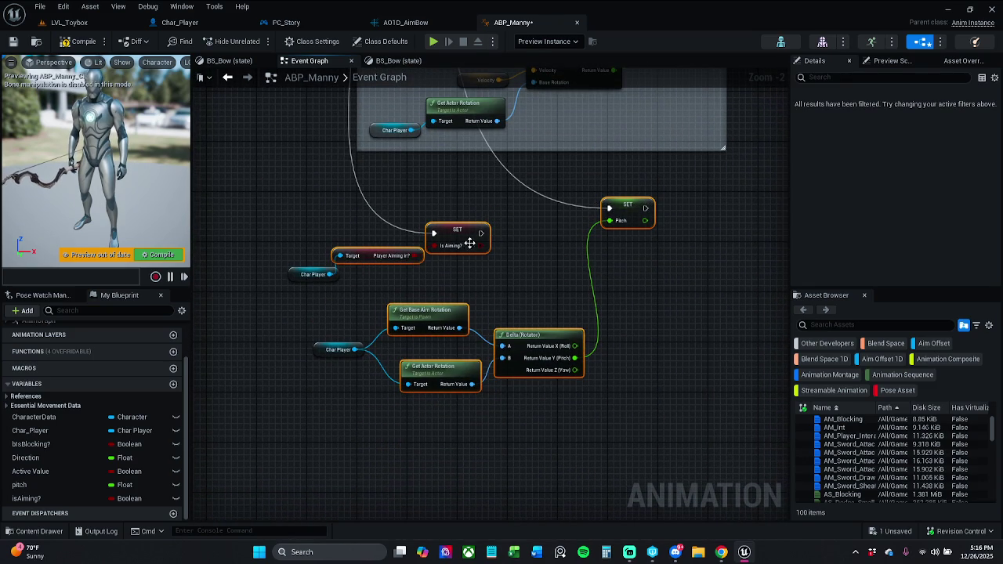
left_click_drag(354, 222, 439, 268)
mouse_move(433, 313)
left_mouse_down()
mouse_move(377, 381)
mouse_move(192, 482)
mouse_move(375, 457)
left_mouse_up()
scroll(513, 363, "down", 4)
scroll(427, 421, "up", 5)
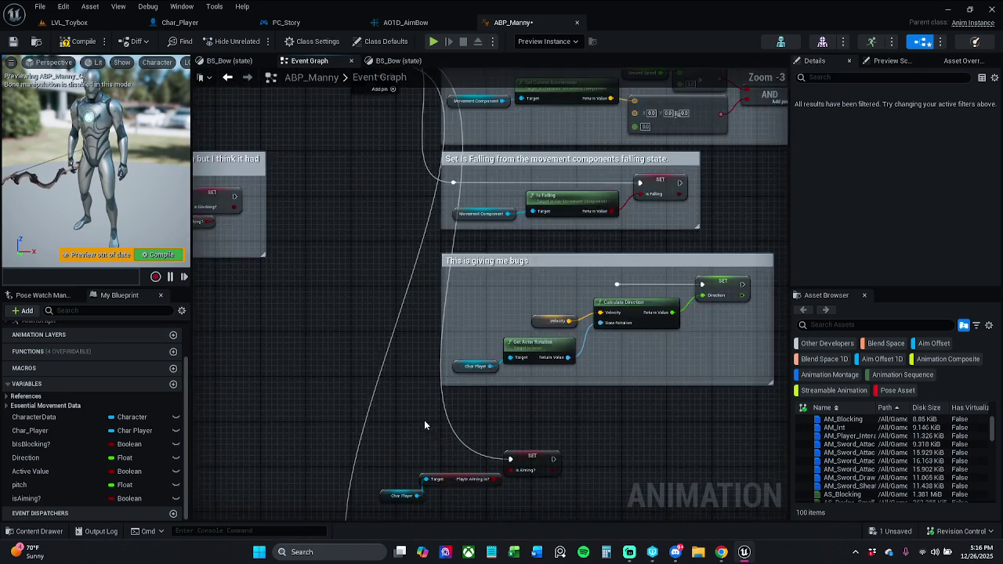
scroll(467, 308, "down", 4)
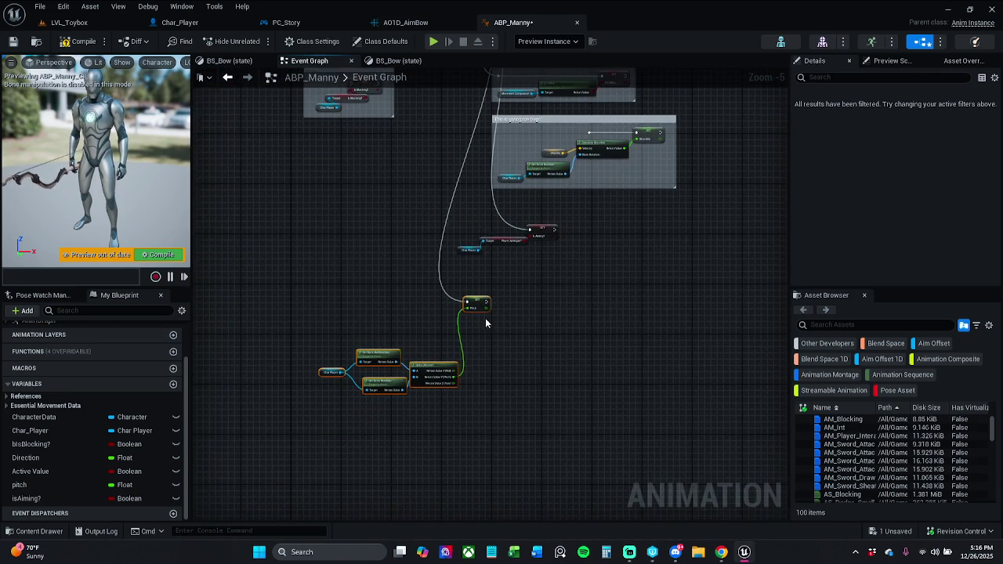
scroll(473, 296, "up", 2)
left_click_drag(470, 284, 487, 268)
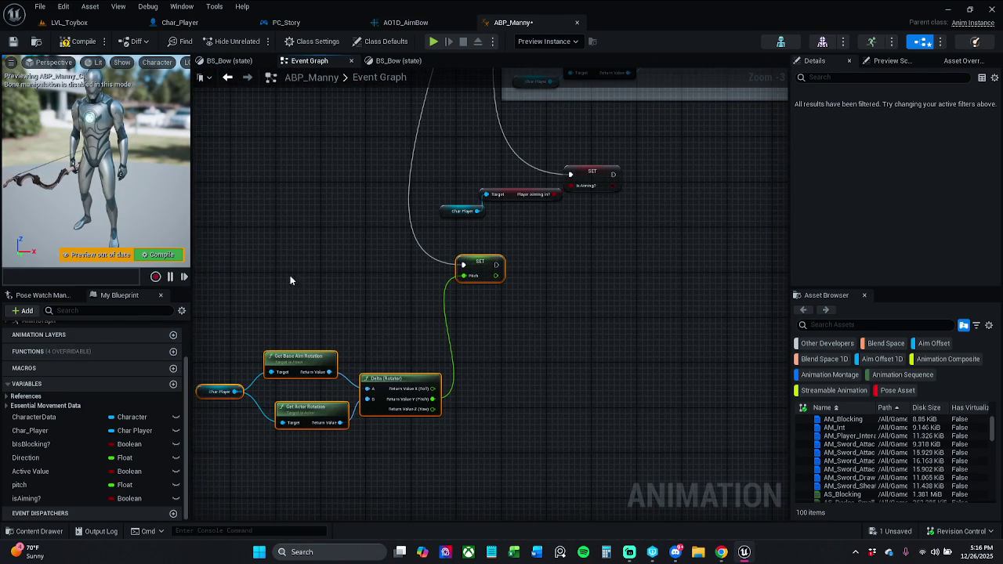
Tidy the Char Player and rotation calculation nodes into place beside the pitch nodes
left_click_drag(290, 280, 378, 259)
left_click_drag(293, 433, 397, 361)
mouse_move(450, 382)
left_mouse_down()
mouse_move(335, 258)
mouse_move(458, 397)
mouse_move(470, 325)
left_mouse_up()
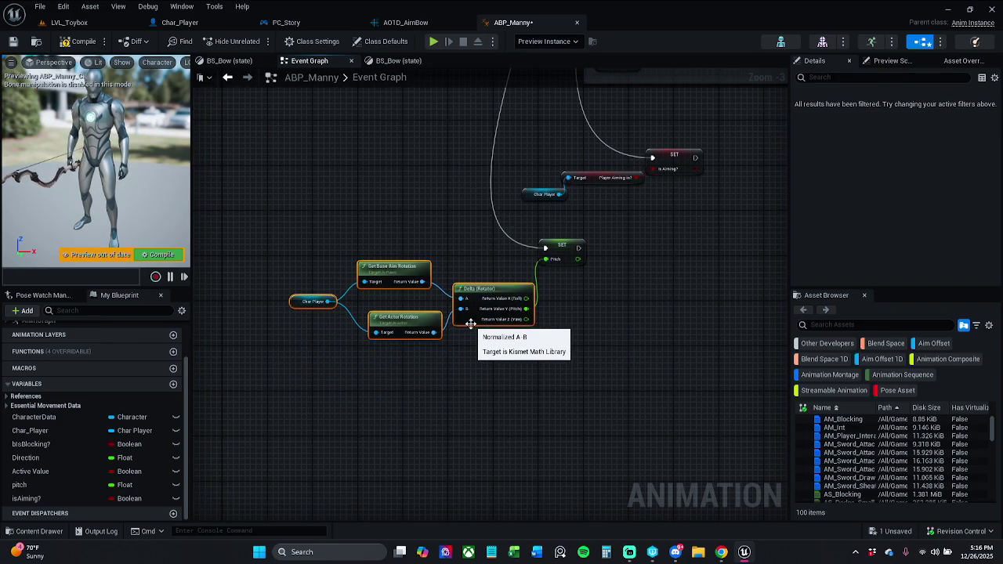
left_click_drag(392, 268, 392, 263)
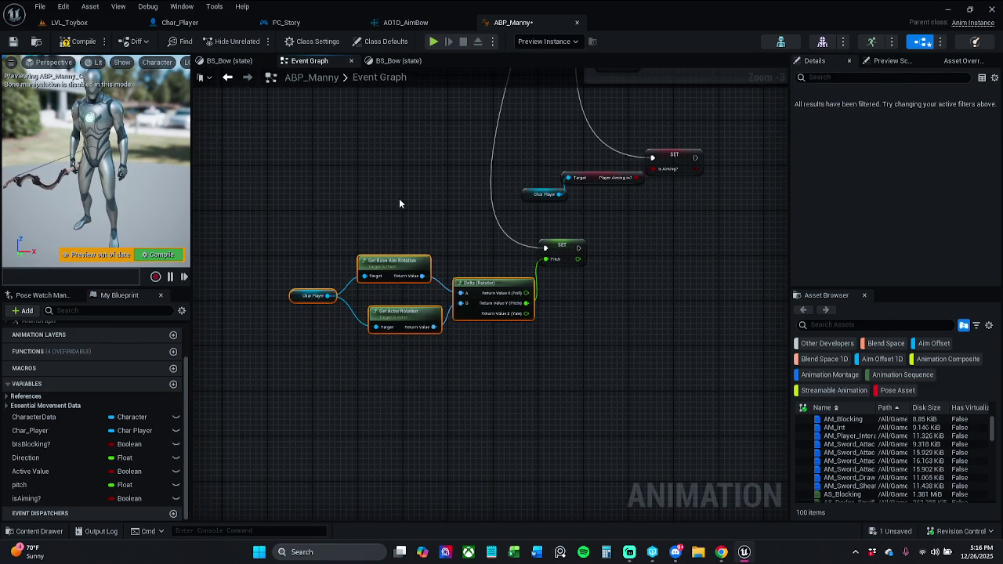
left_click(305, 299)
mouse_move(304, 301)
left_mouse_down()
mouse_move(326, 293)
mouse_move(274, 295)
mouse_move(316, 282)
left_mouse_up()
Compile ABP_Manny and review the nodes above
left_click(114, 256)
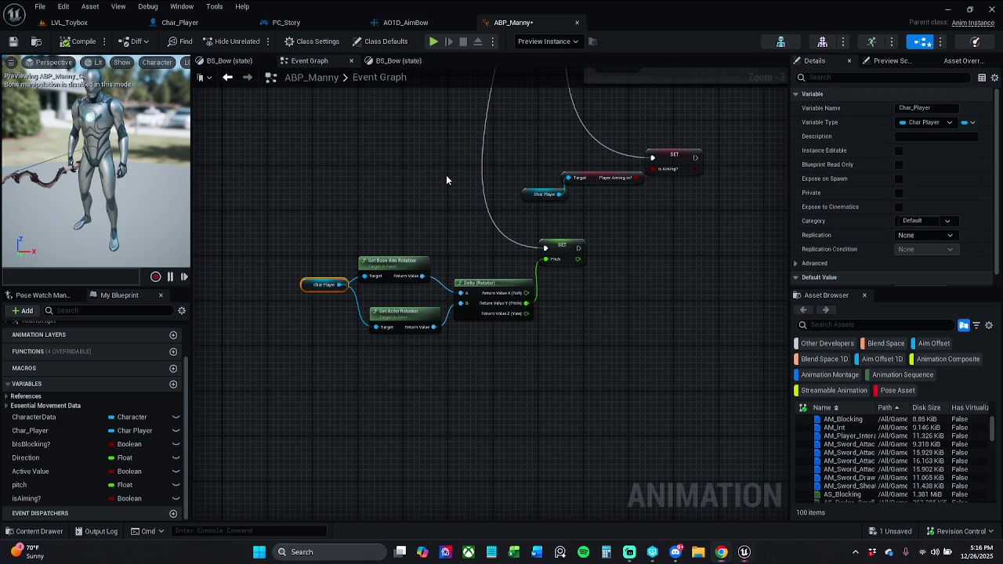
scroll(435, 305, "down", 2)
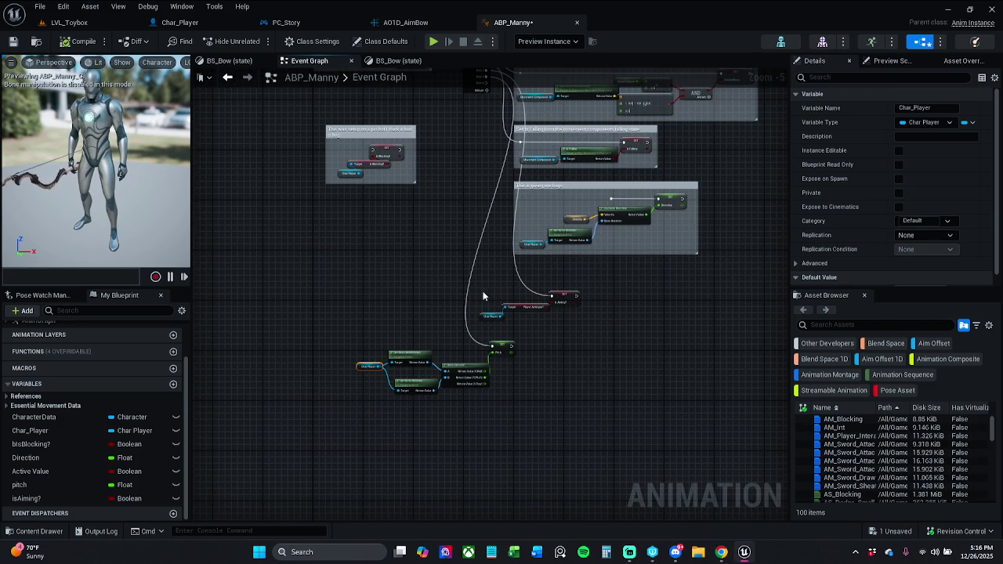
mouse_move(441, 297)
left_mouse_down()
mouse_move(432, 244)
mouse_move(418, 237)
left_mouse_up()
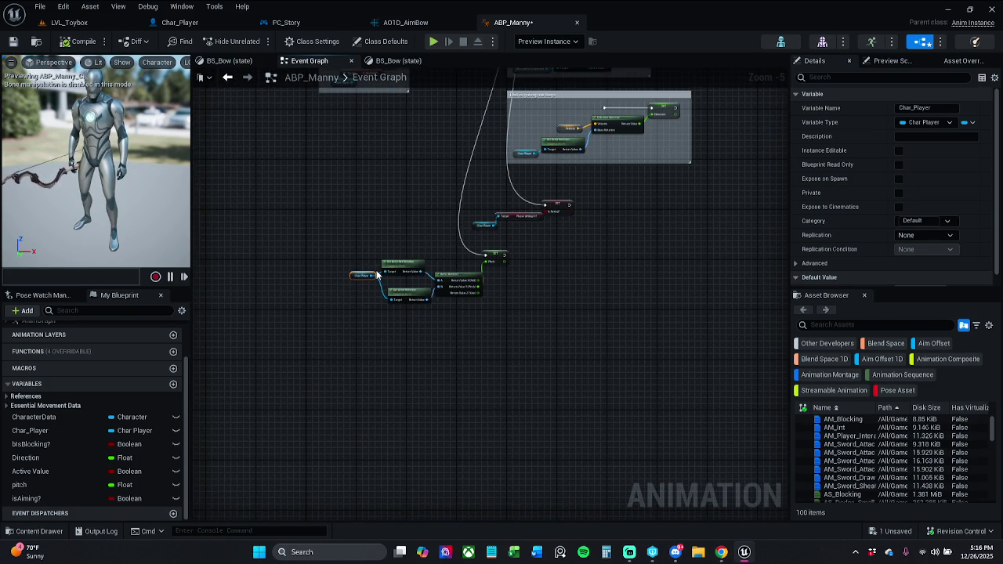
scroll(377, 280, "up", 3)
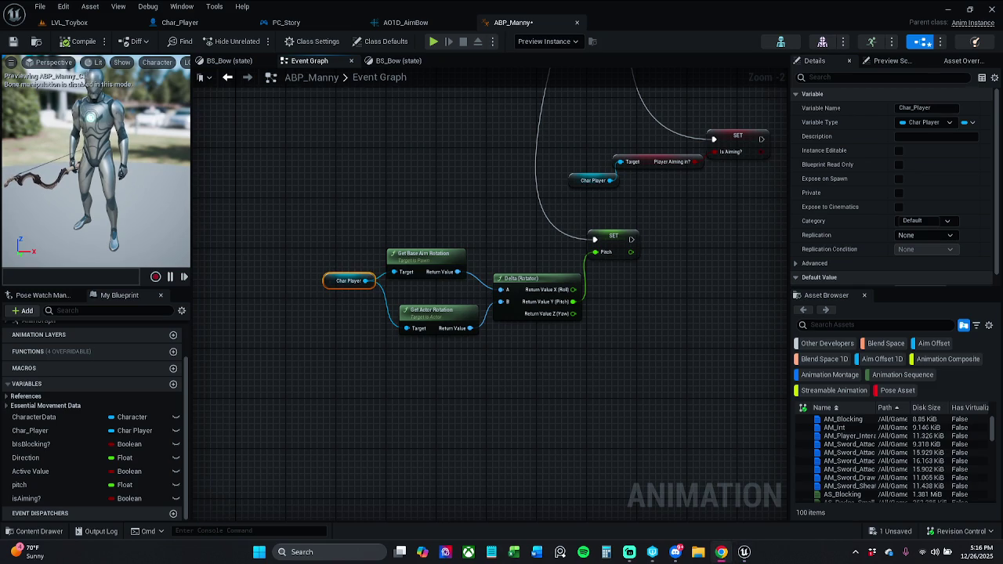
Play-test LVL_Toybox, walking the character forward, then stop the session
left_click(69, 22)
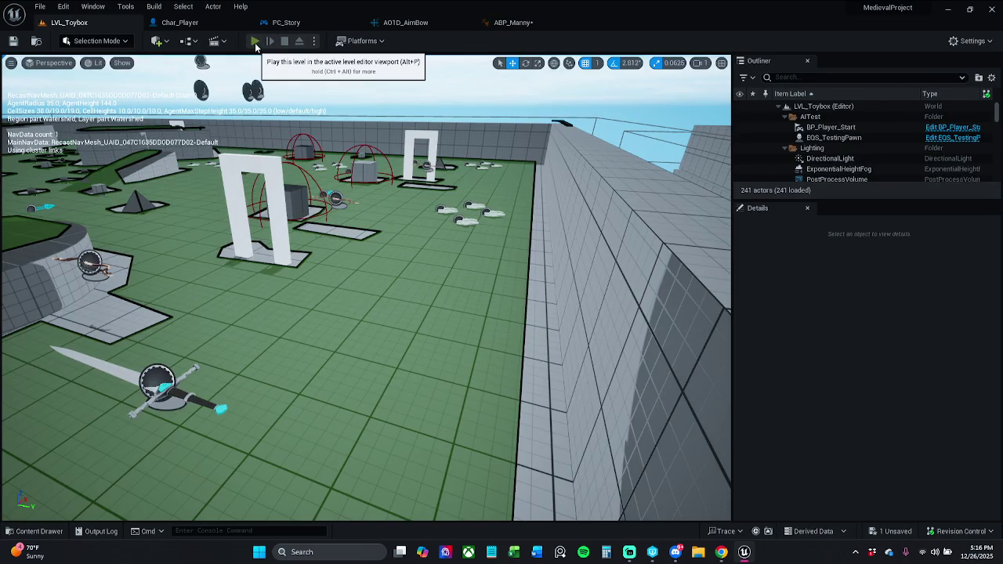
left_click(256, 41)
key("w")
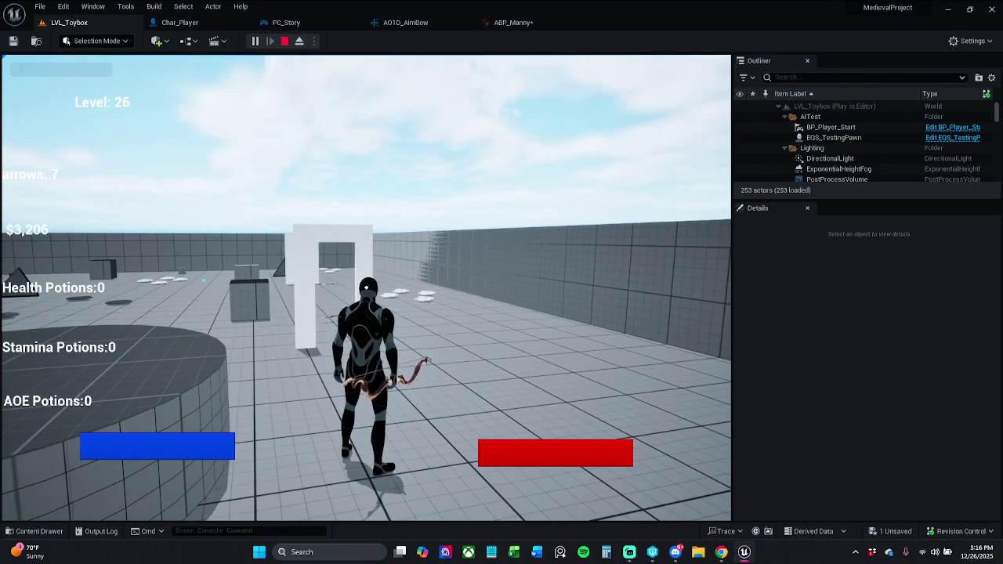
key("Escape")
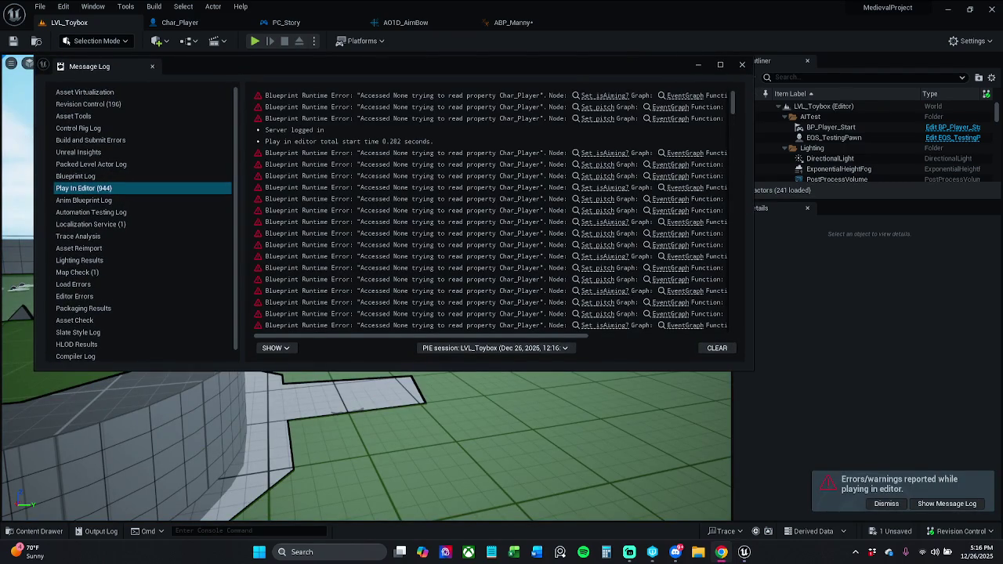
From the isAiming error, unhook SET Is Aiming from execution and recompile ABP_Manny
left_click(615, 96)
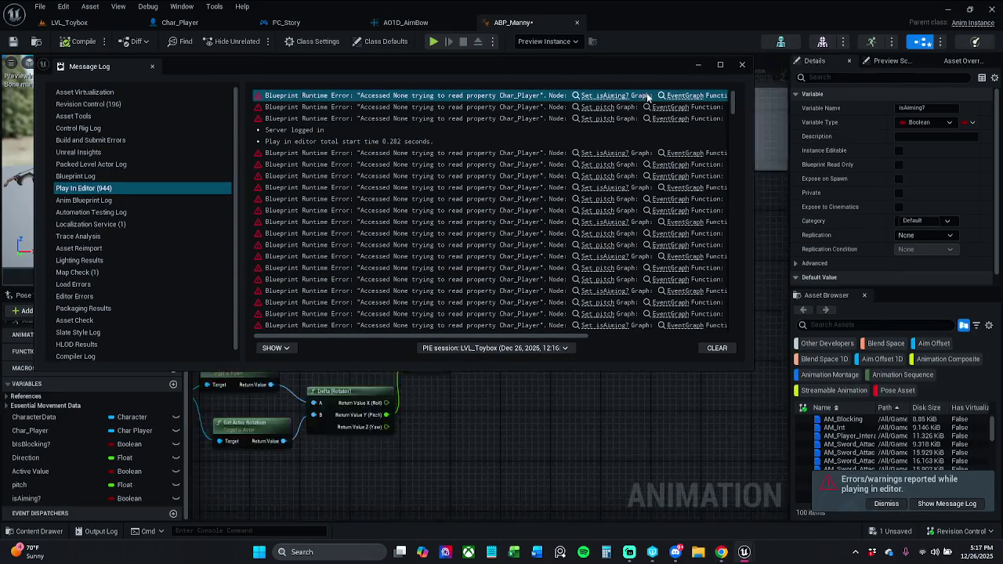
left_click(743, 65)
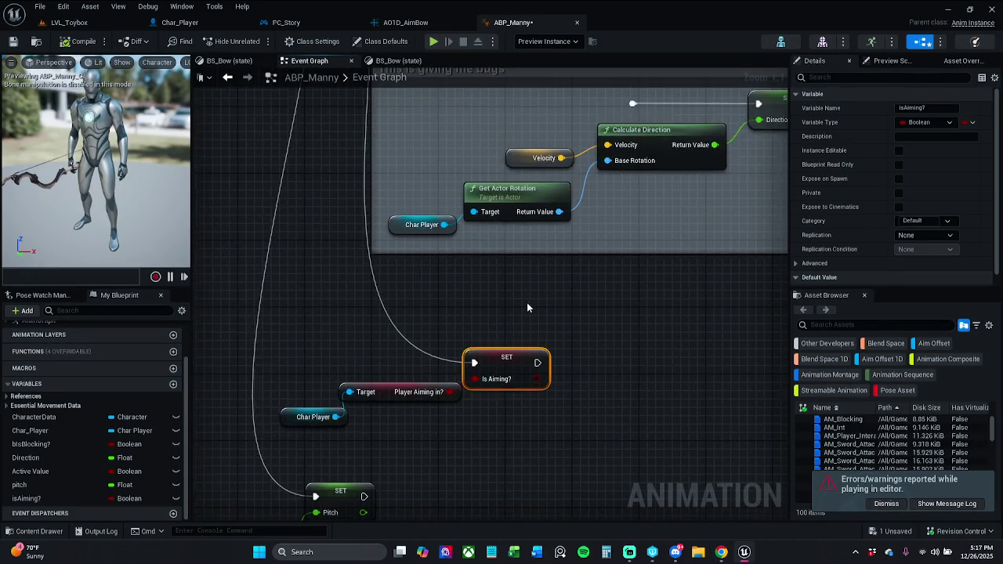
left_click(453, 345, "alt")
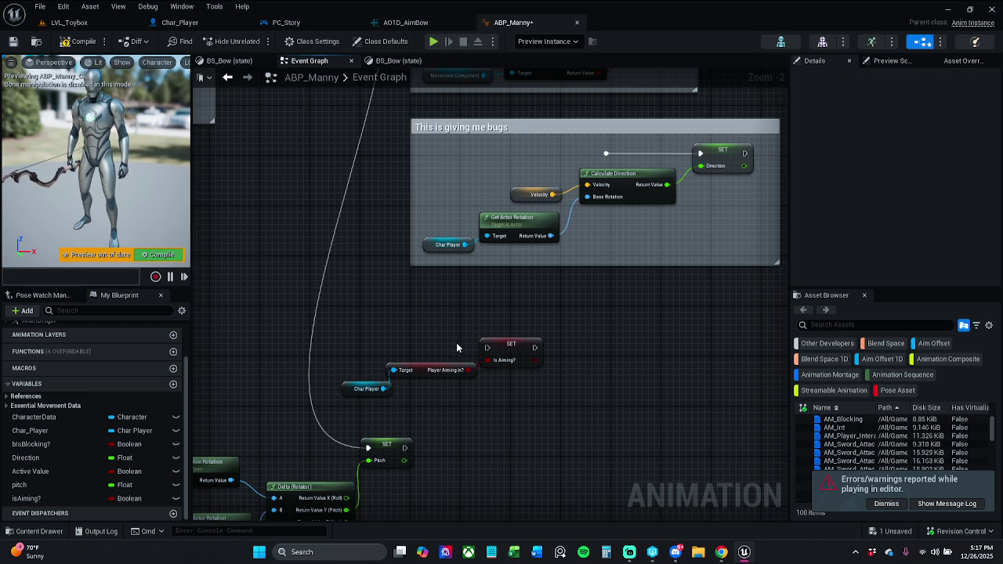
left_click(887, 504)
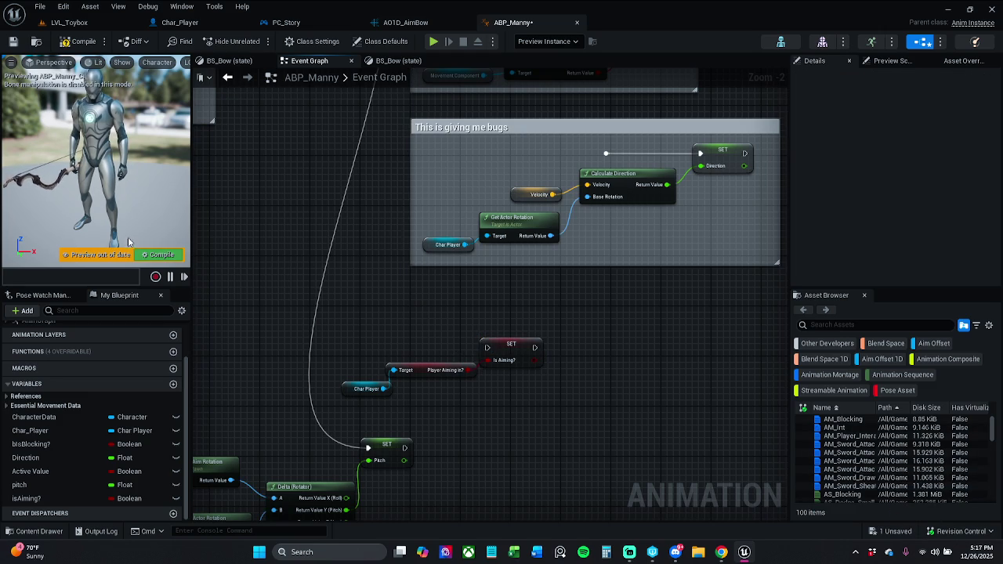
left_click(161, 255)
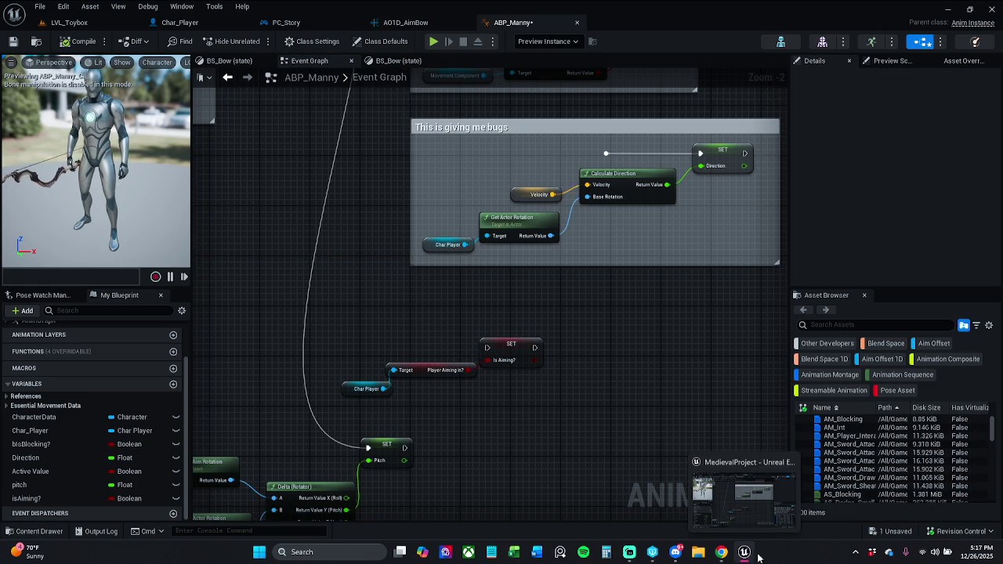
left_click(69, 22)
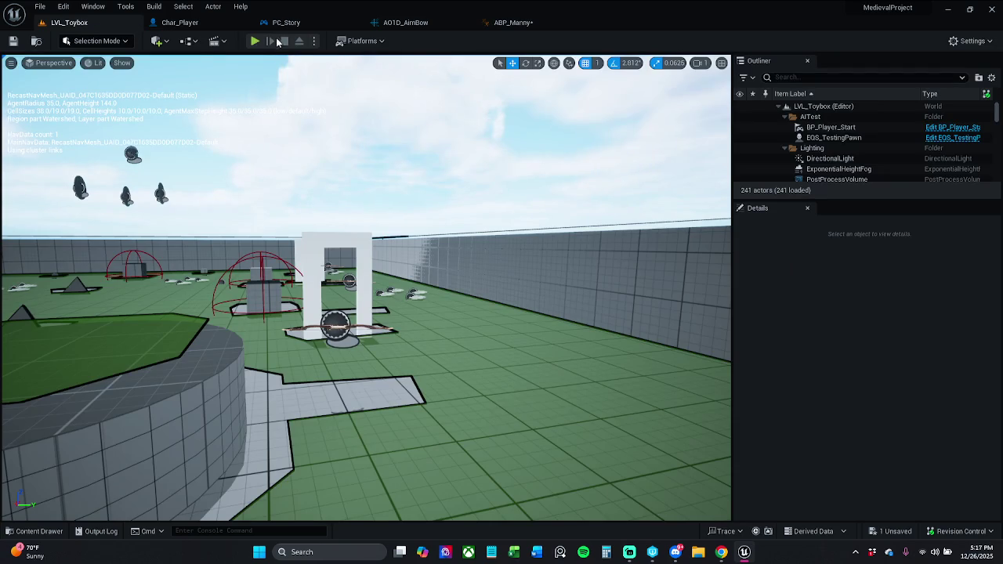
Play-test the level again, walking toward the white arch before stopping
left_click(256, 41)
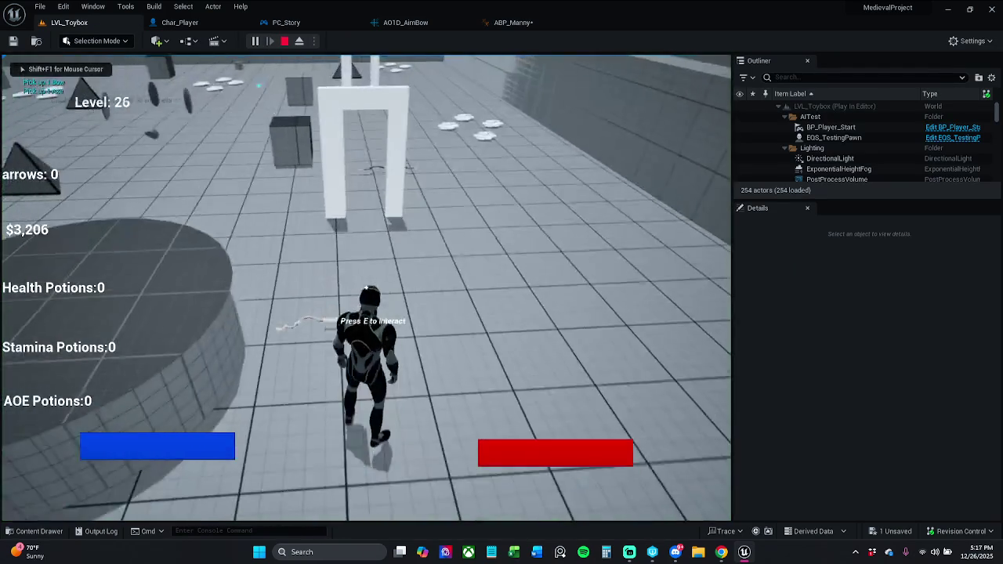
key("w")
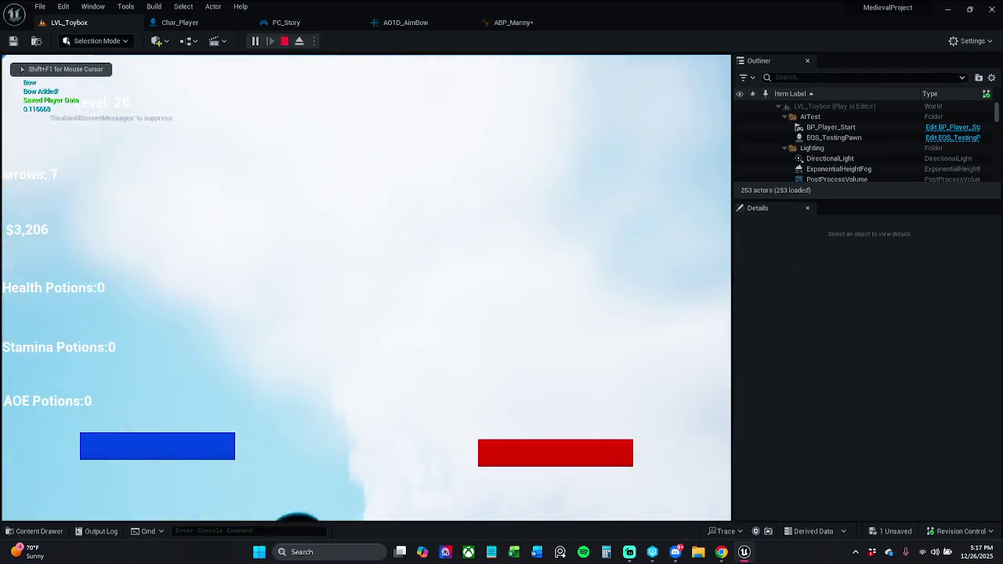
key("Escape")
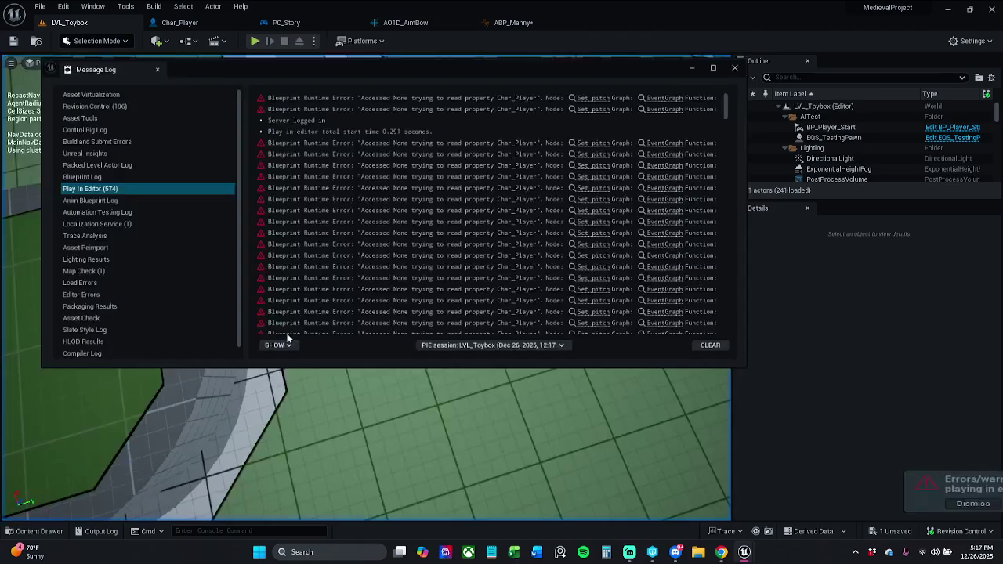
Follow the Set pitch error to ABP_Manny and bring up actions for the Char Player node
left_click(600, 95)
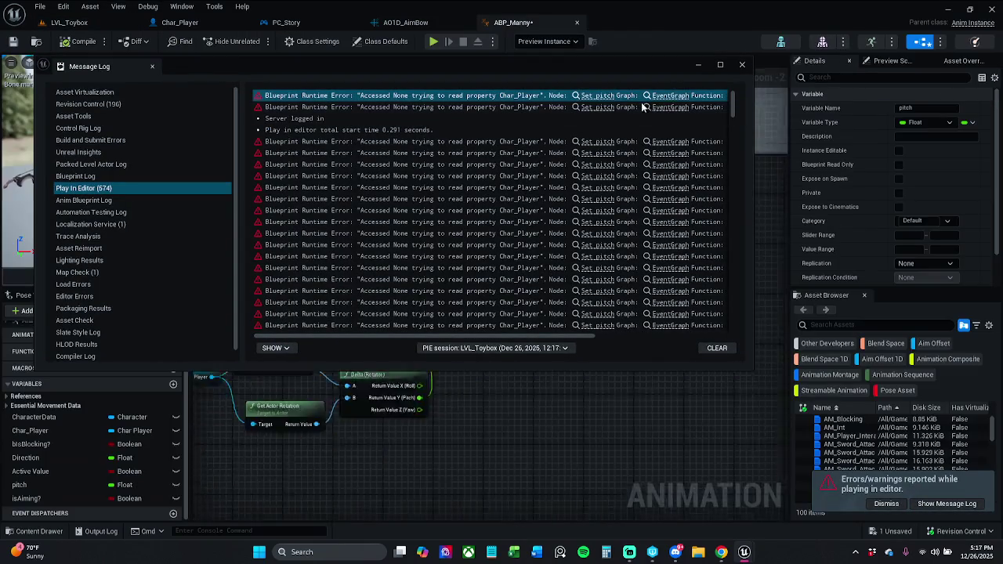
left_click(698, 64)
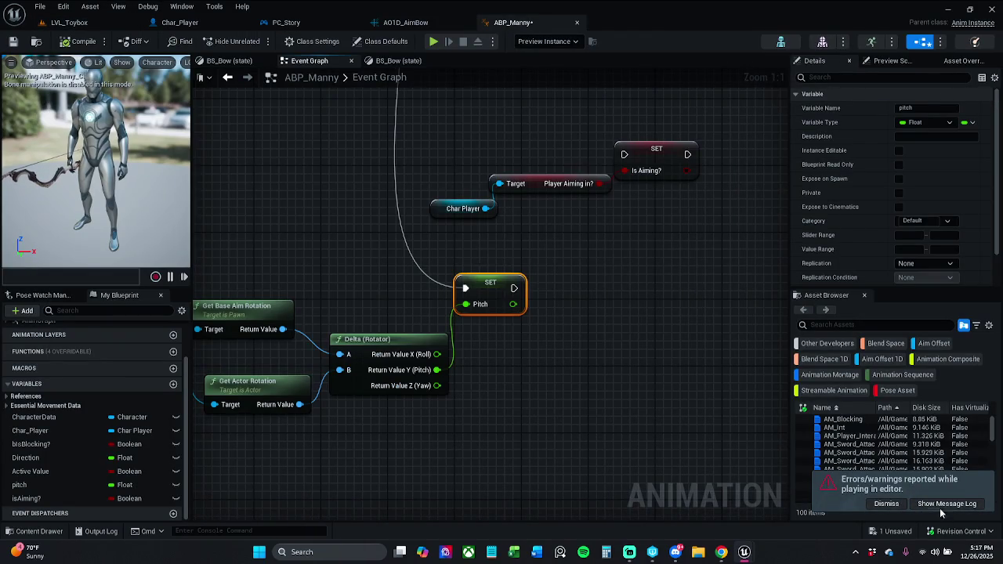
left_click(944, 504)
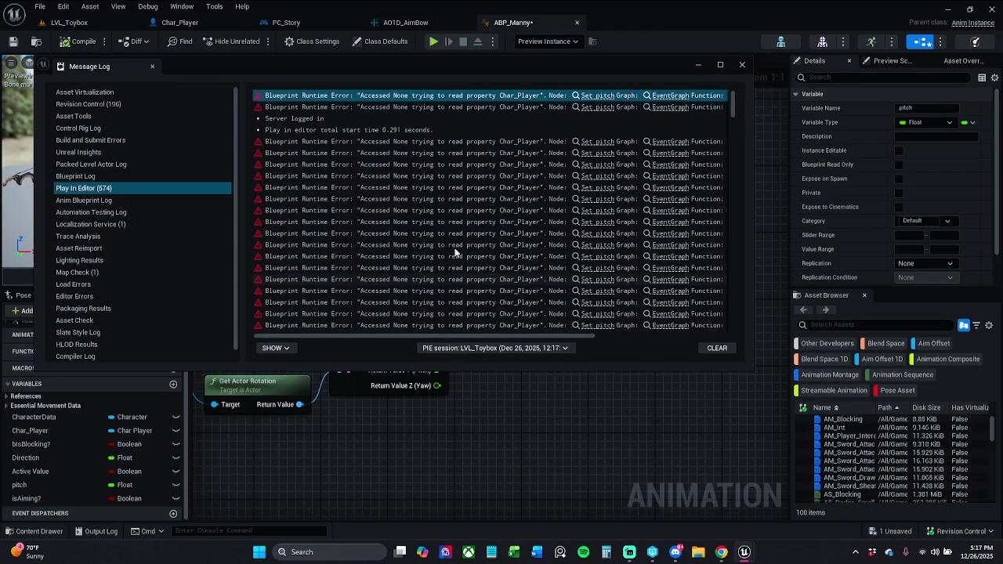
left_click(742, 64)
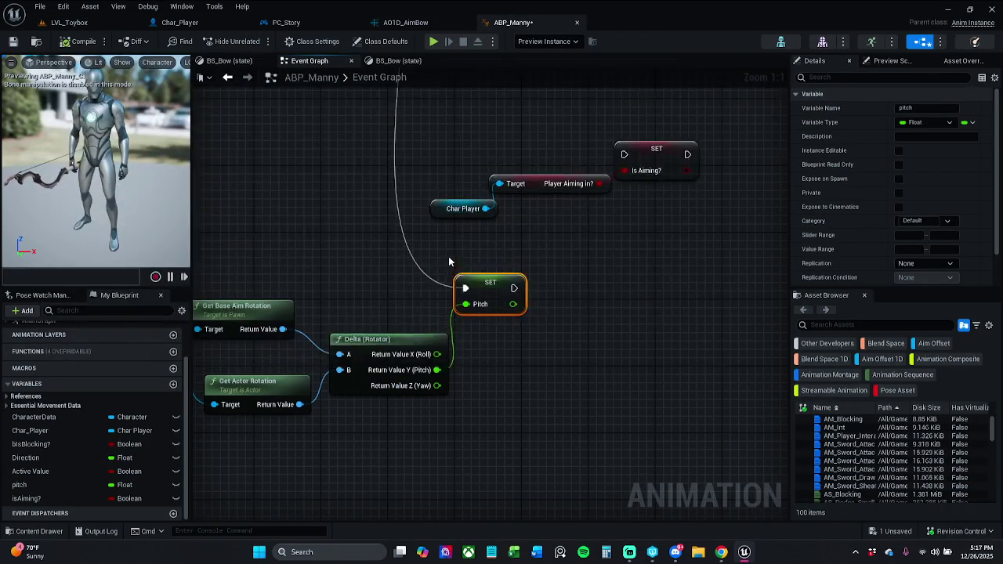
left_click(321, 371)
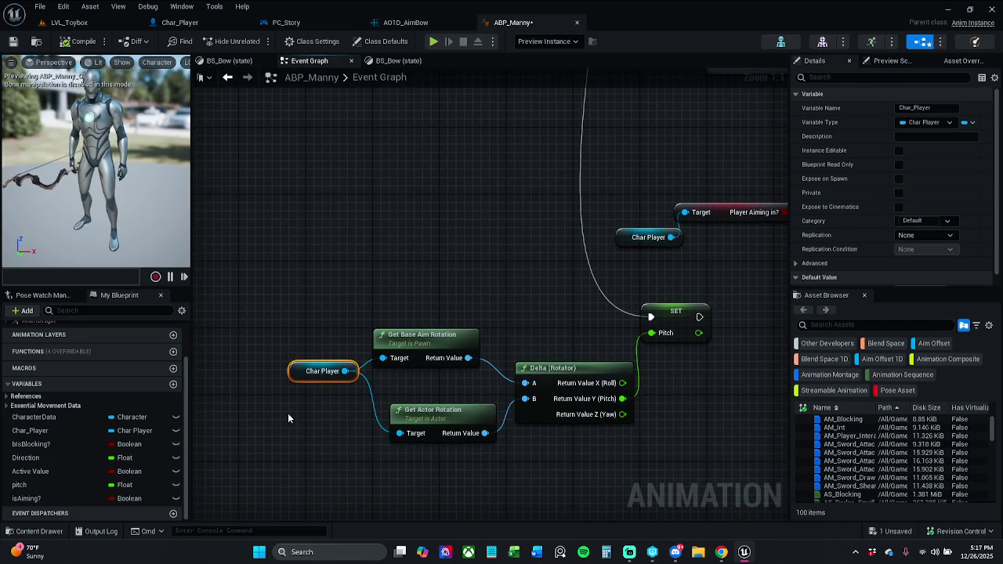
right_click(297, 374)
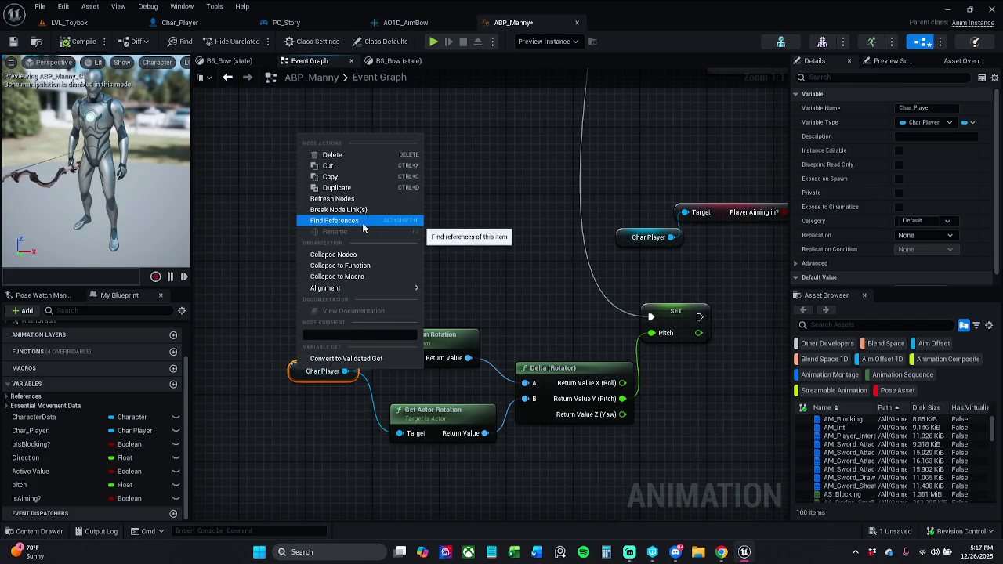
Find Char_Player's references, go to where it's set, and delete the Get Actor Of Class node
left_click(365, 221)
left_click(266, 479)
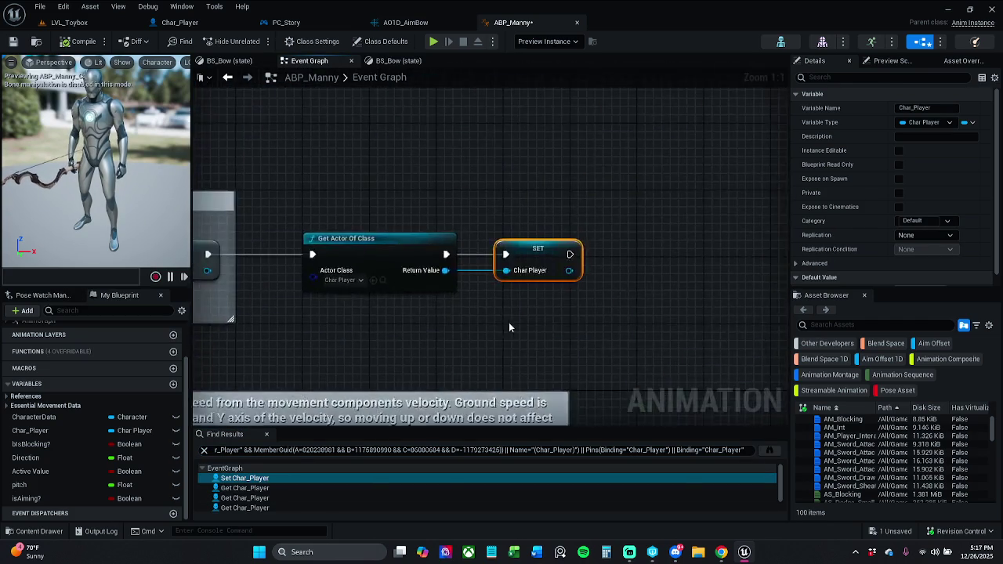
scroll(509, 323, "down", 1)
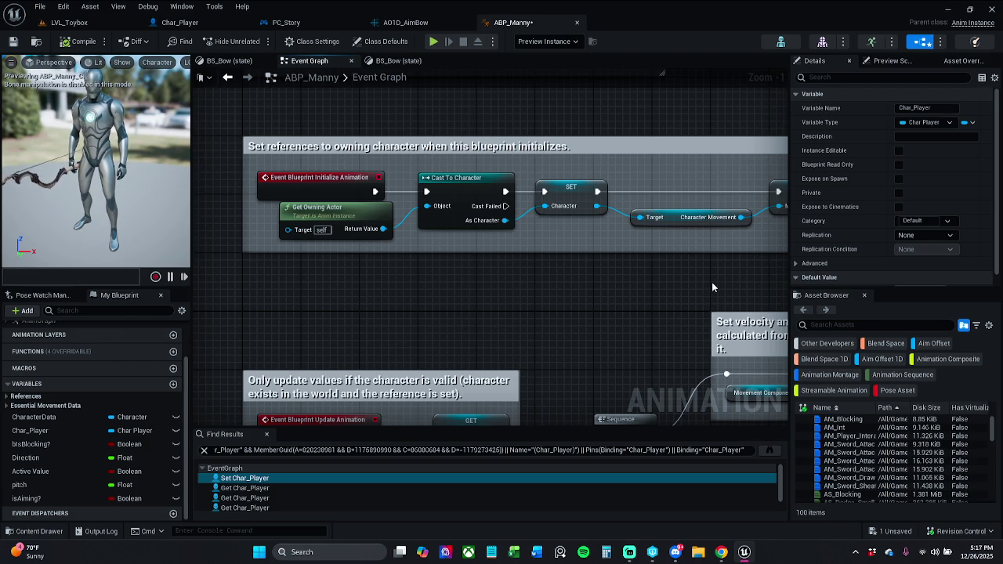
mouse_move(712, 287)
left_mouse_down()
mouse_move(506, 284)
mouse_move(538, 272)
left_mouse_up()
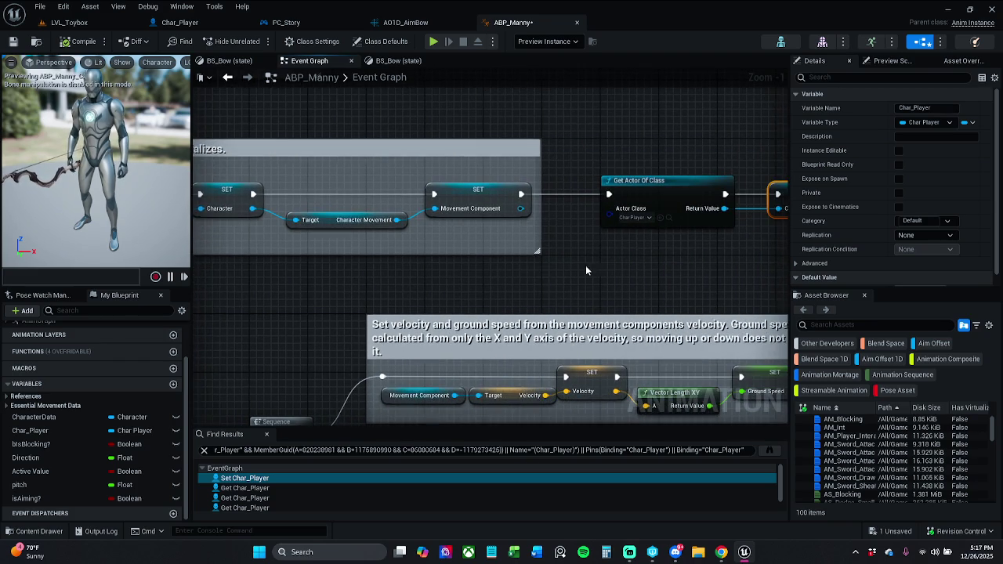
left_click(589, 180)
left_click(590, 142)
left_click_drag(590, 142, 567, 251)
key("Delete")
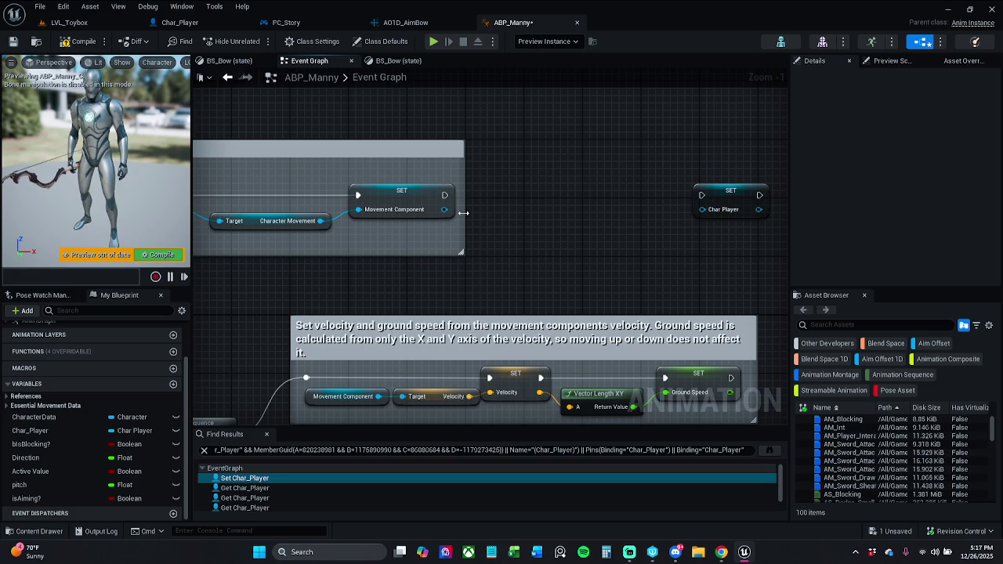
Place a Get Character node from the Variables list near the initialize section
mouse_move(386, 235)
left_mouse_down()
mouse_move(580, 240)
mouse_move(421, 242)
left_mouse_up()
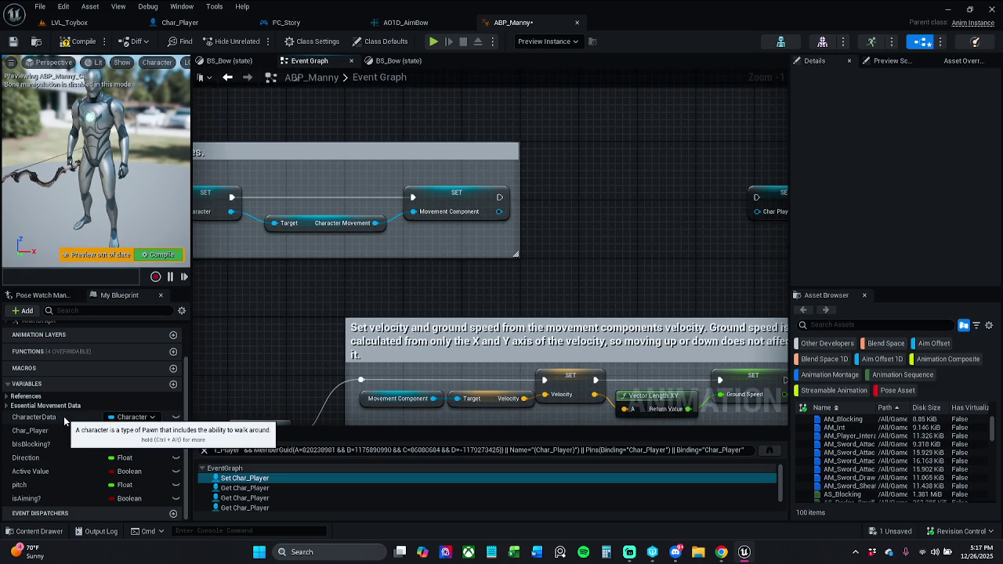
left_click_drag(266, 330, 386, 324)
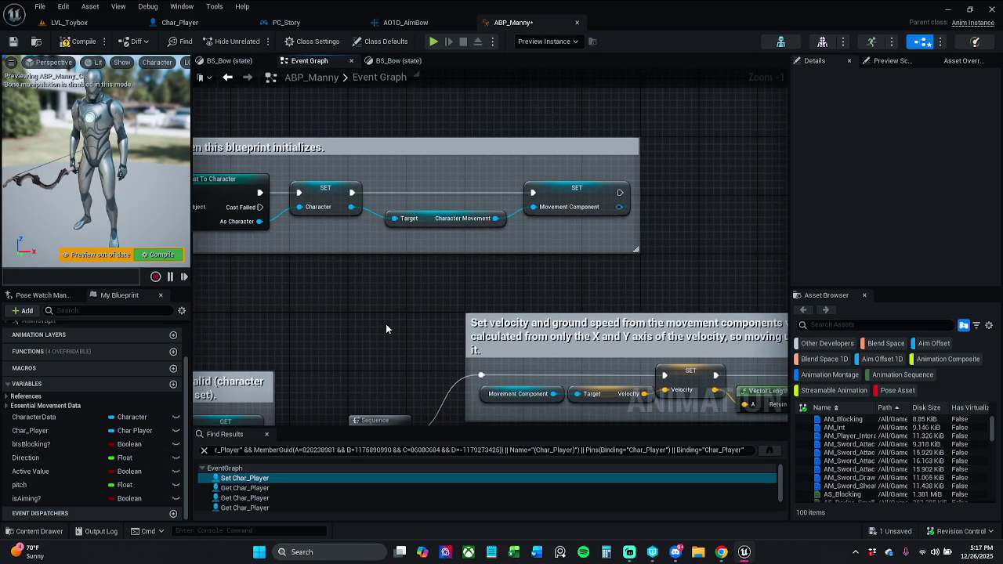
left_click(8, 398)
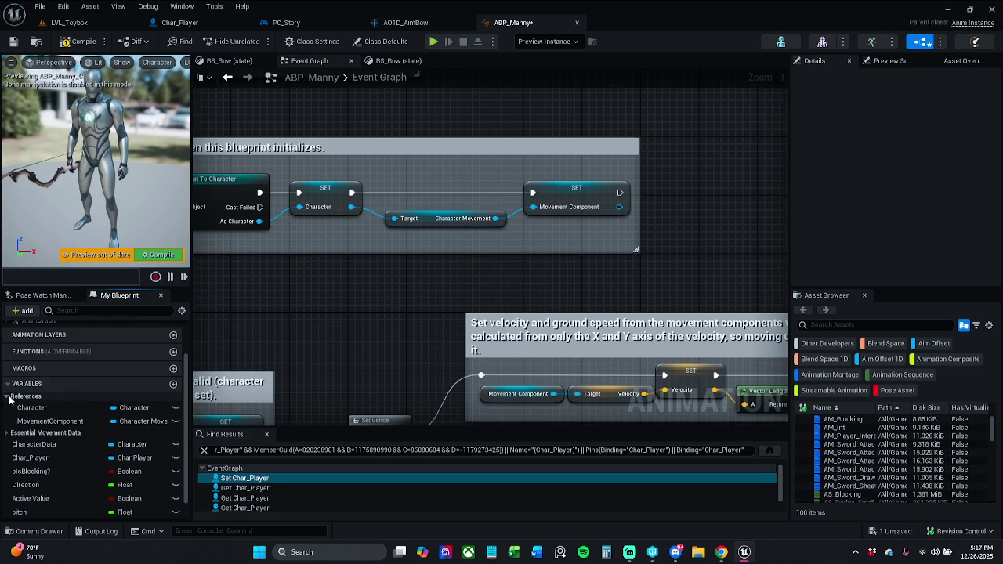
mouse_move(31, 408)
left_mouse_down()
mouse_move(449, 380)
mouse_move(721, 152)
mouse_move(696, 149)
left_mouse_up()
left_click(717, 162)
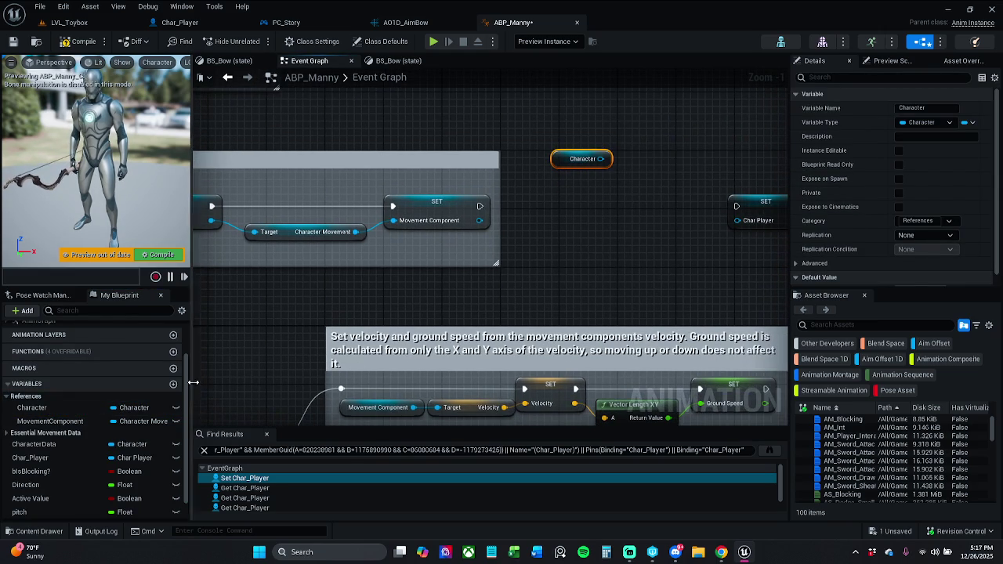
Add a Cast To Char_Player from Character, executed after the Movement Component SET
left_click(267, 434)
left_click_drag(601, 158, 540, 208)
type("cast to")
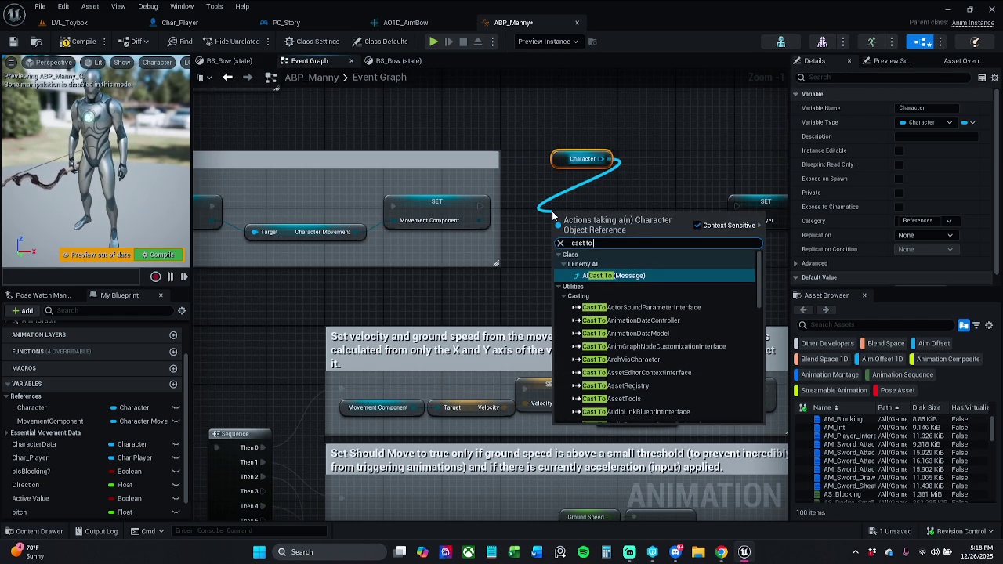
type(" chAR")
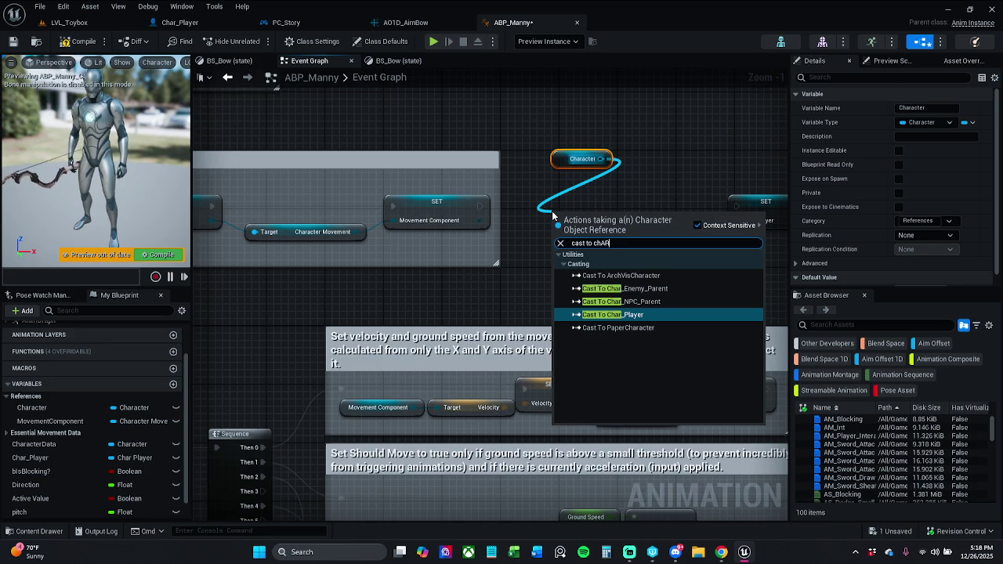
key("Return")
left_click_drag(560, 229, 479, 206)
Feed As Char Player into SET Char Player after the cast, arrange the chain, and recompile
left_click(587, 227)
left_click(439, 212, "ctrl")
mouse_move(596, 192)
left_mouse_down()
mouse_move(567, 193)
mouse_move(535, 163)
mouse_move(518, 163)
left_mouse_up()
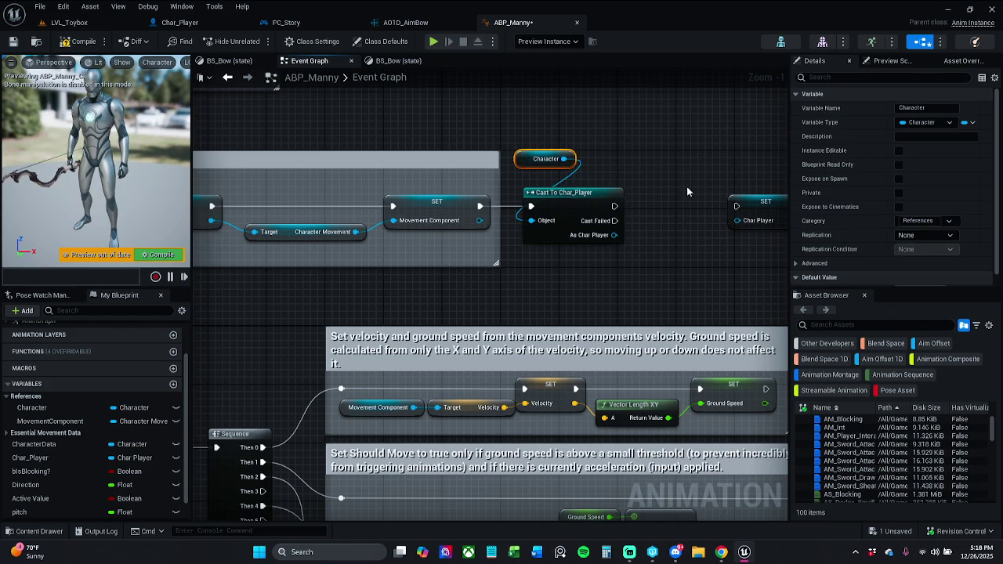
left_click_drag(737, 220, 615, 235)
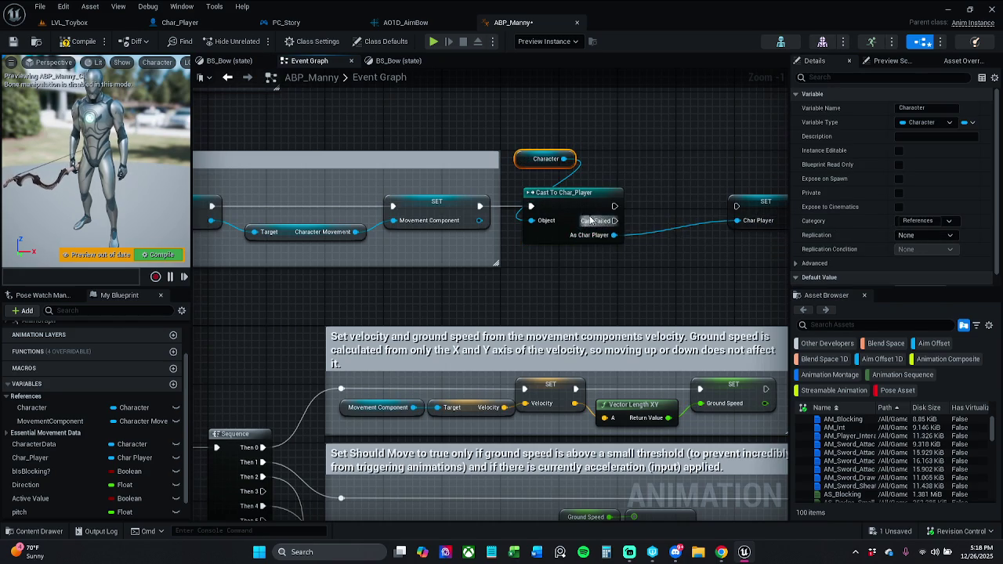
left_click_drag(564, 192, 586, 193)
left_click_drag(729, 219, 636, 207)
left_click(635, 210)
left_click_drag(605, 161, 498, 157)
left_click(89, 44)
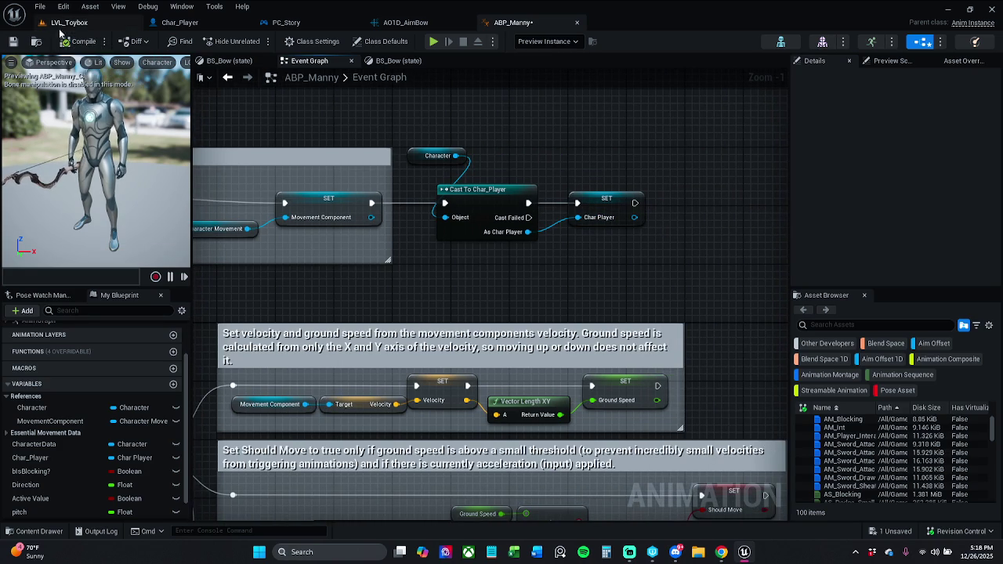
Save all unsaved assets and return to the LVL_Toybox level
left_click(39, 6)
left_click(74, 68)
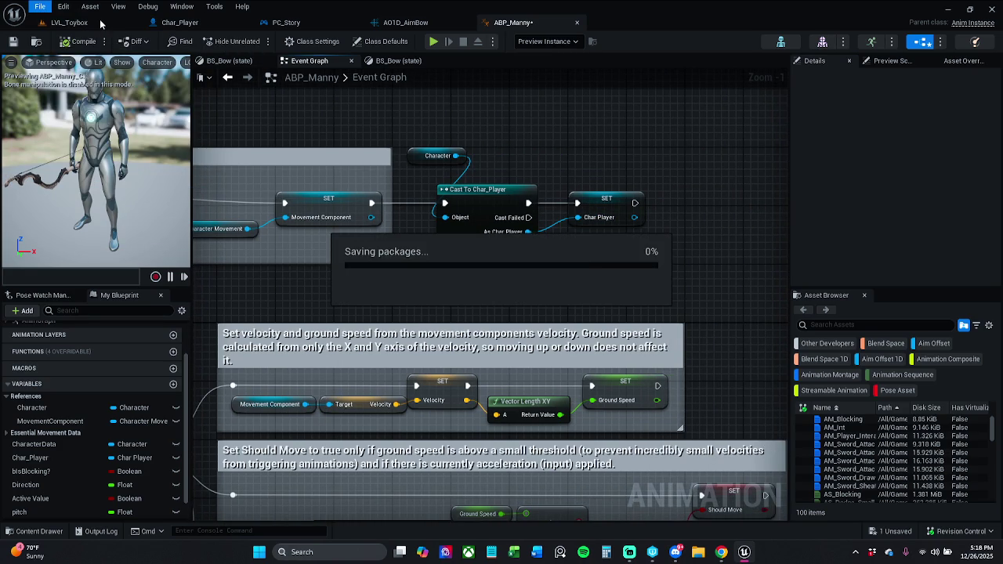
left_click(104, 24)
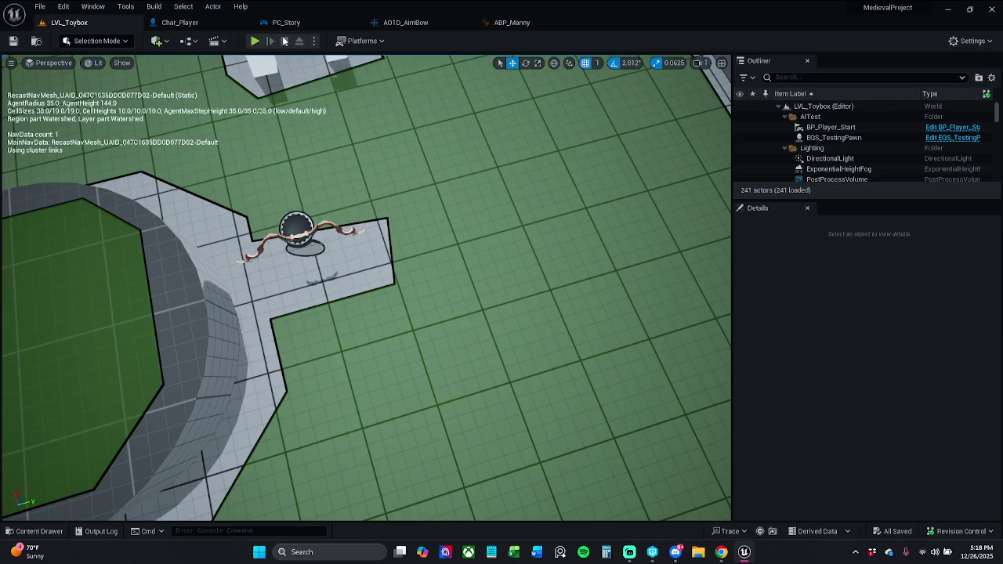
Play-test the fix by walking to the bow, then jump to the failing Set pitch node
left_click(255, 41)
key("w")
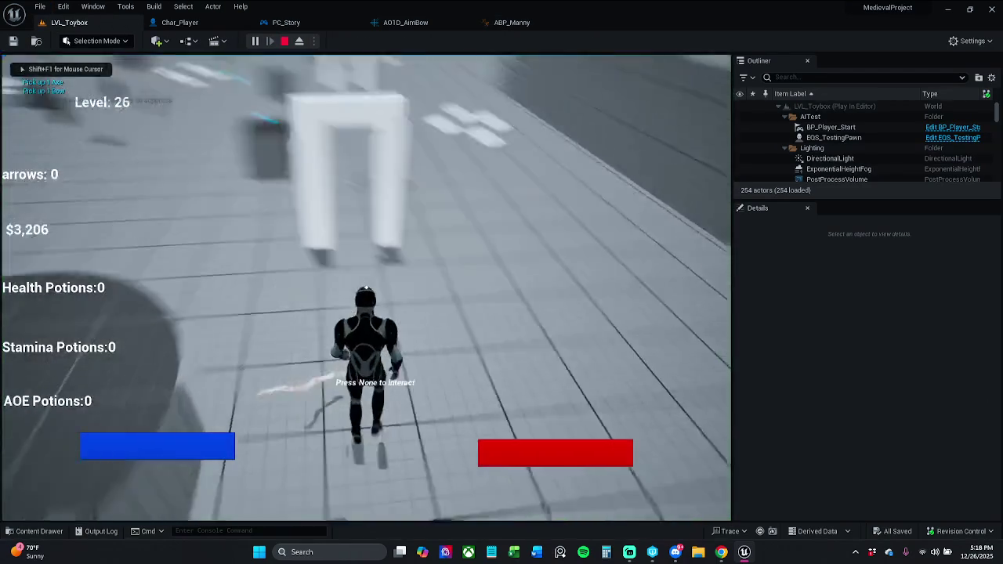
key("w")
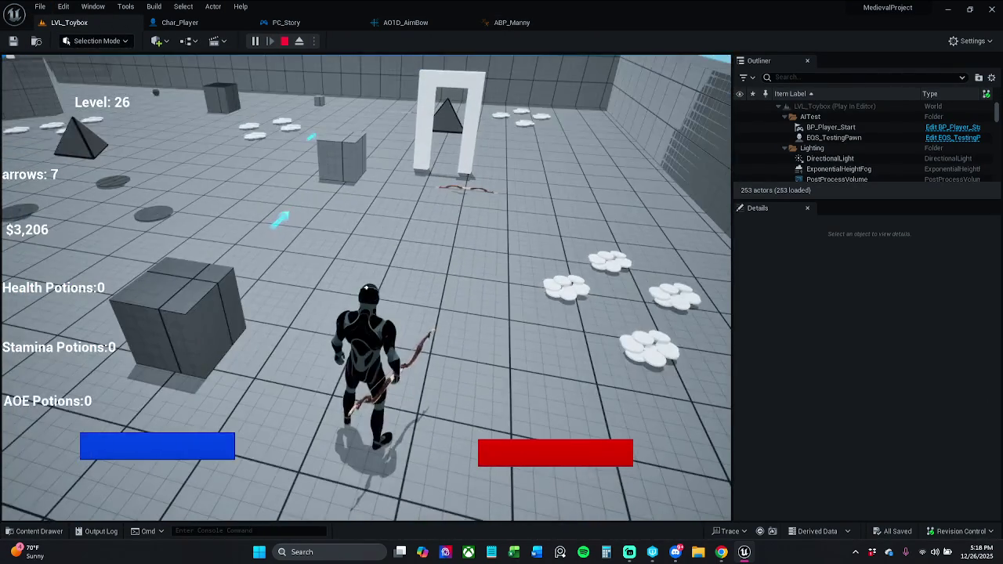
key("Escape")
left_click(600, 96)
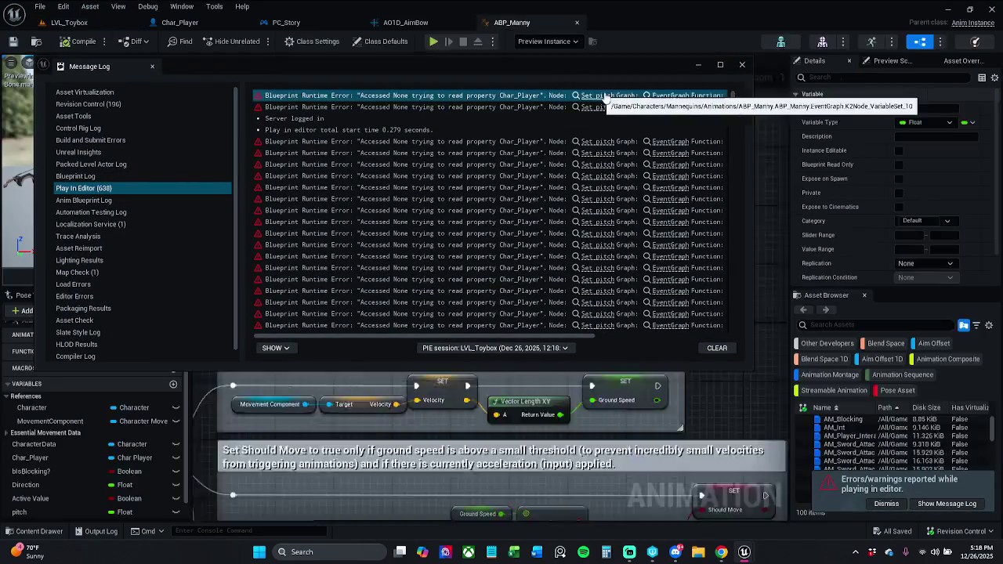
Close the Message Log to get back to ABP_Manny's event graph
left_click(700, 66)
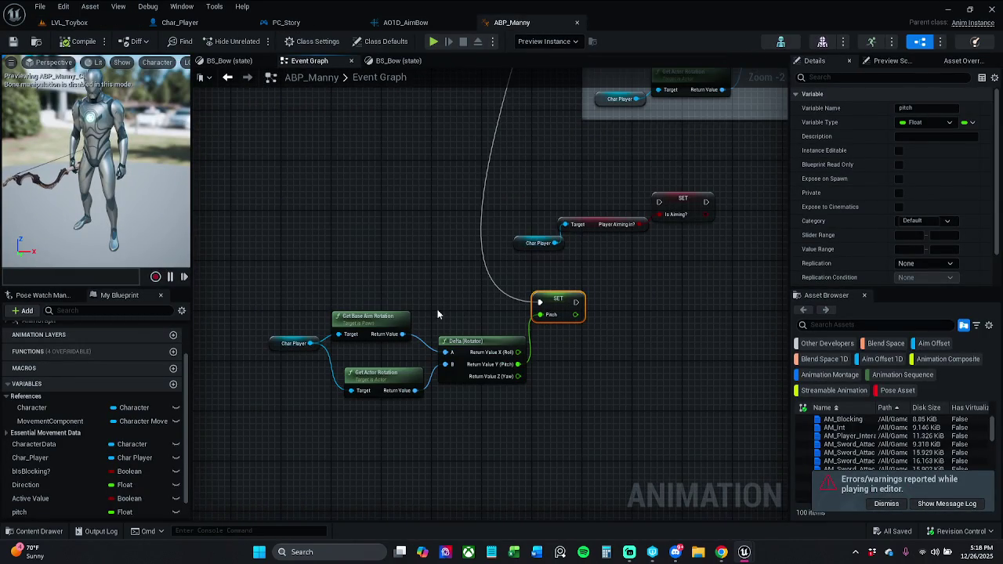
scroll(431, 305, "up", 1)
left_click(930, 510)
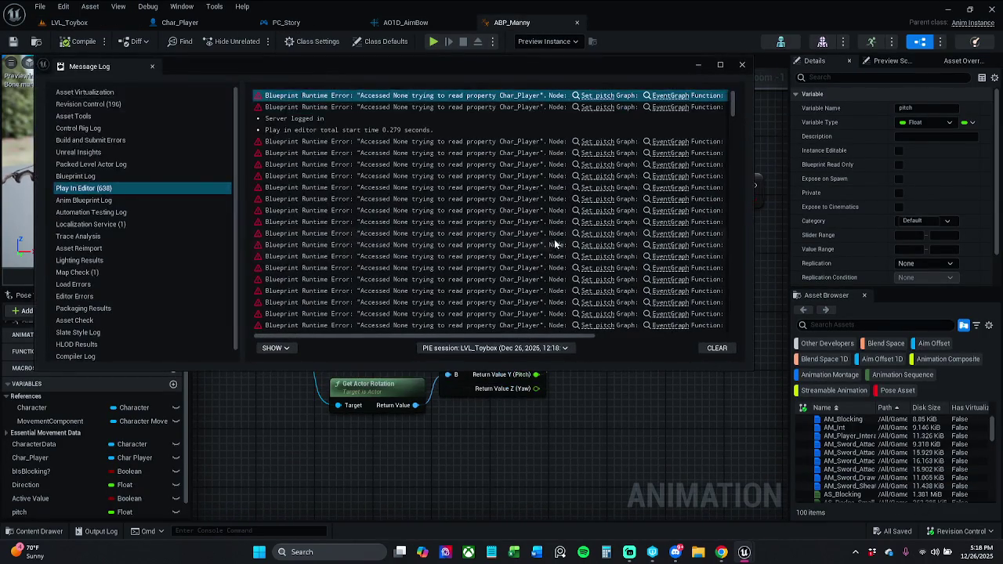
left_click(697, 66)
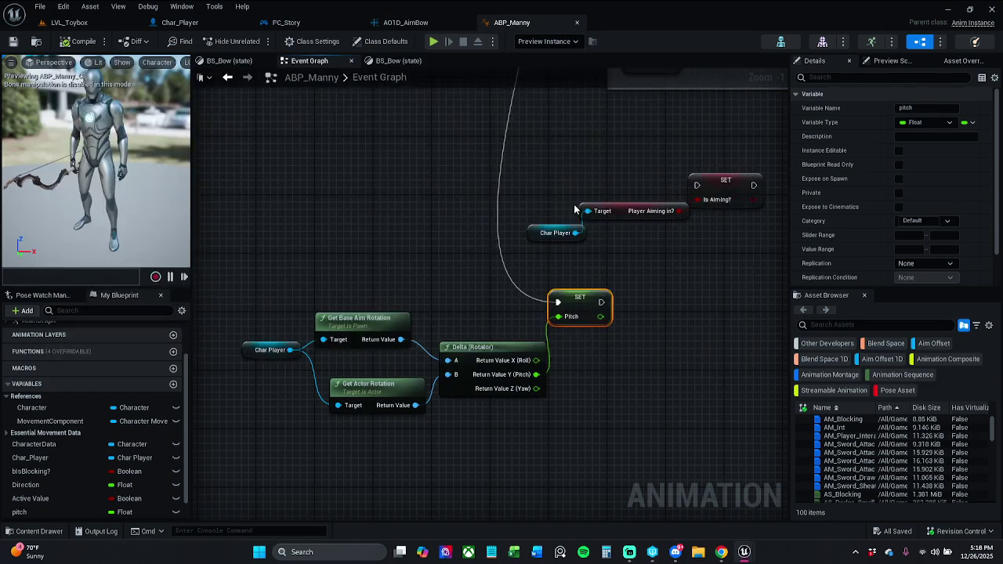
scroll(311, 380, "down", 6)
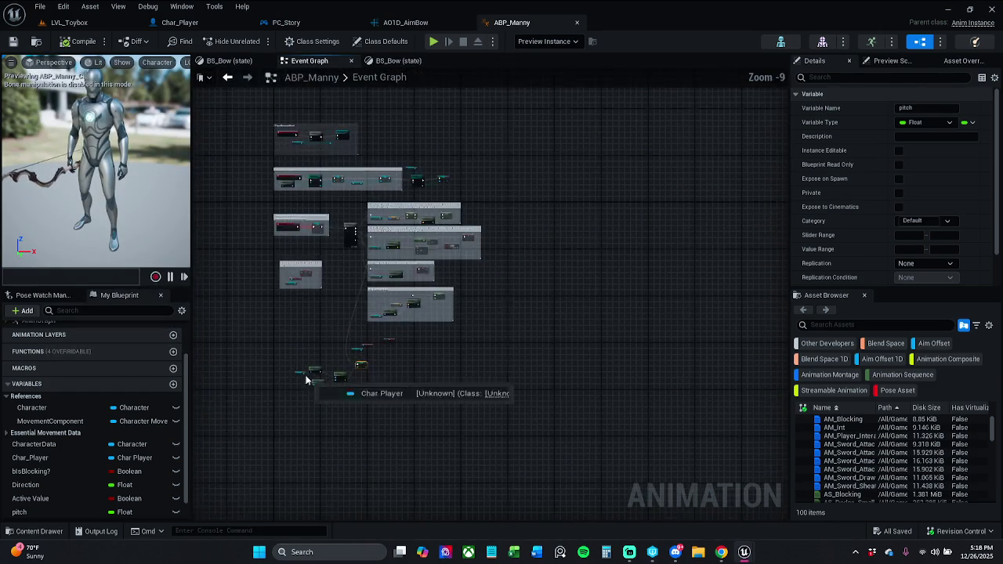
Select every Event Graph node and run Refresh Nodes, then play LVL_Toybox again
mouse_move(250, 429)
left_mouse_down()
mouse_move(441, 174)
mouse_move(544, 115)
left_mouse_up()
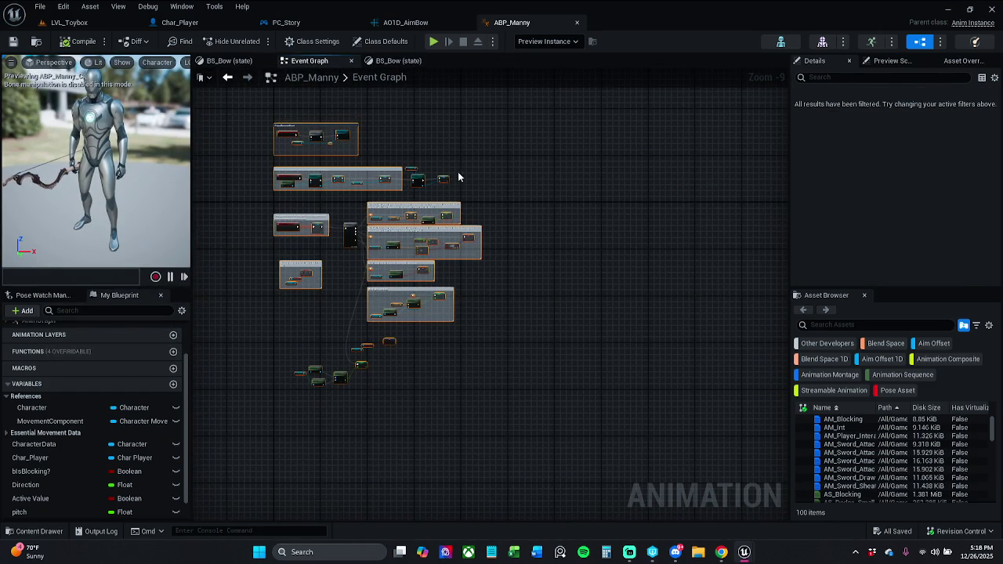
right_click(445, 180)
left_click(500, 245)
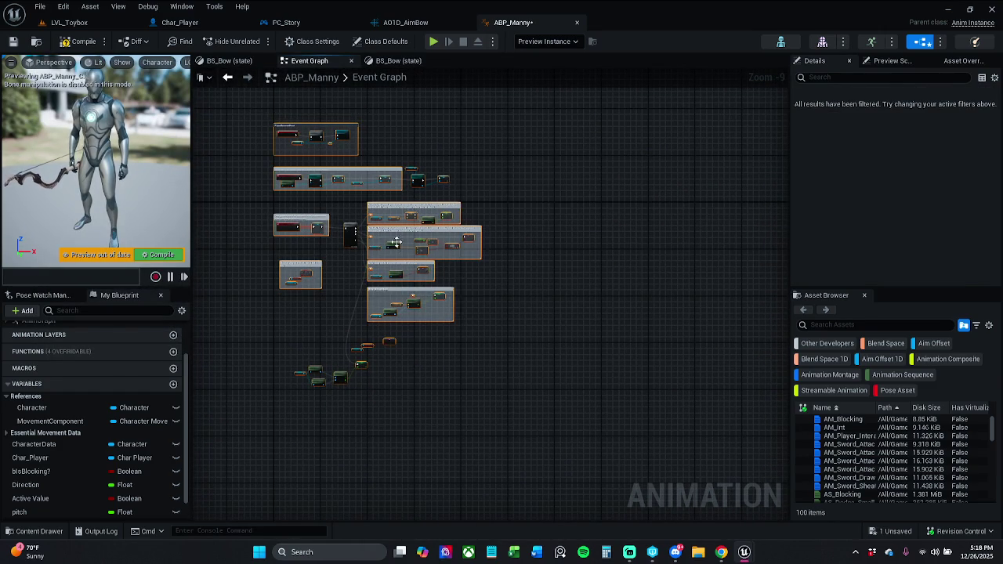
left_click_drag(394, 240, 677, 240)
scroll(643, 282, "down", 3)
scroll(619, 309, "up", 6)
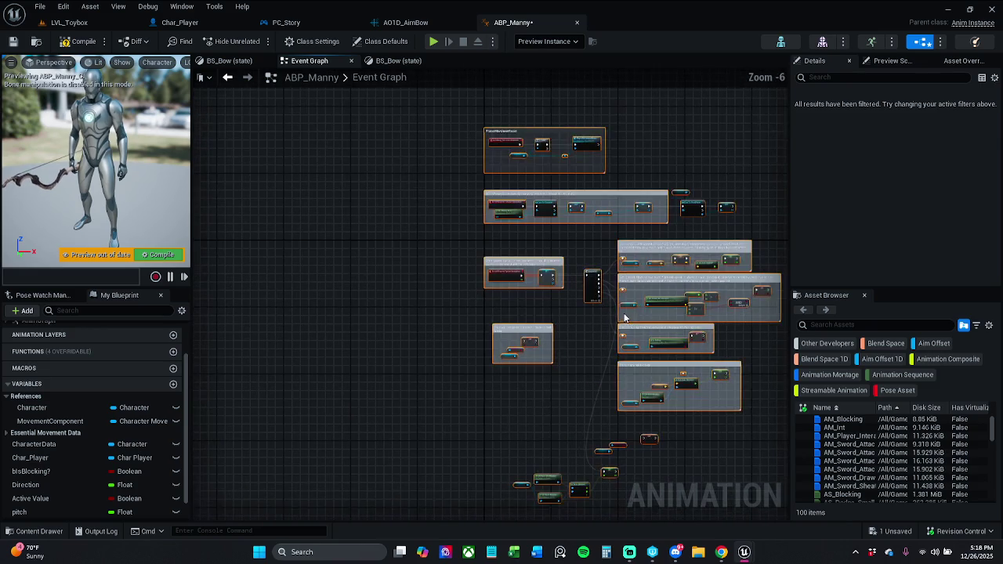
left_click(69, 22)
left_click(256, 43)
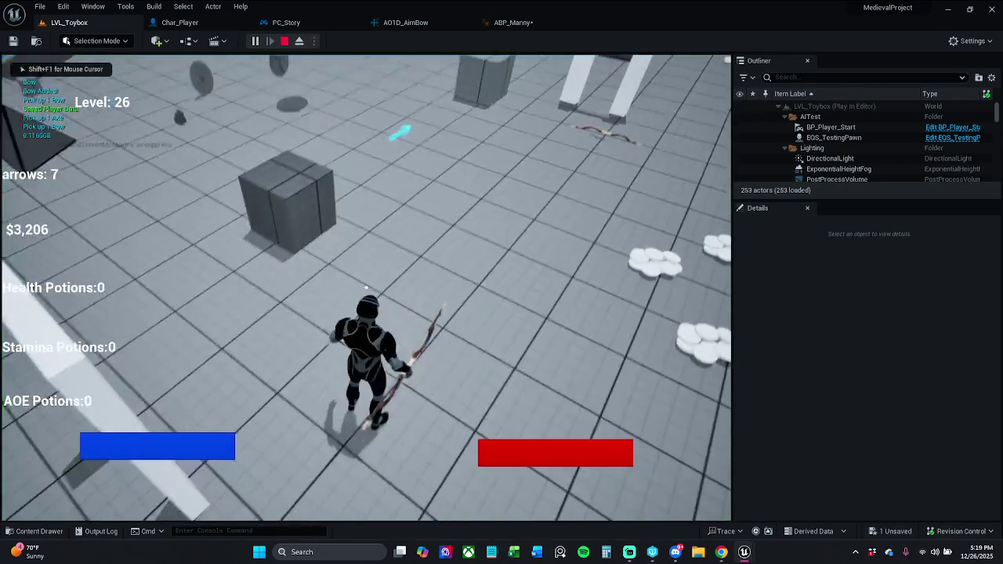
Stop the play session and close the error log
mouse_move(366, 288)
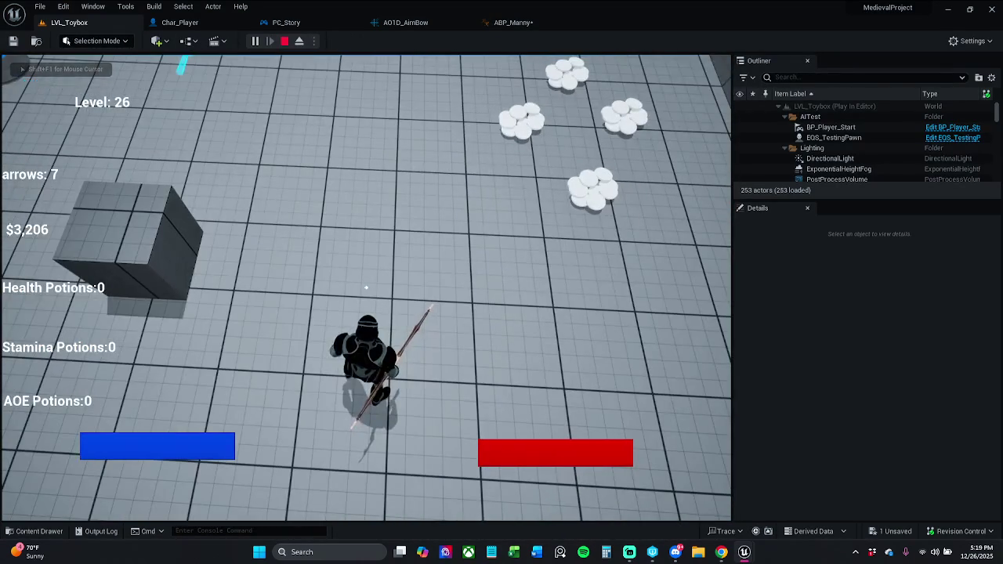
key("Escape")
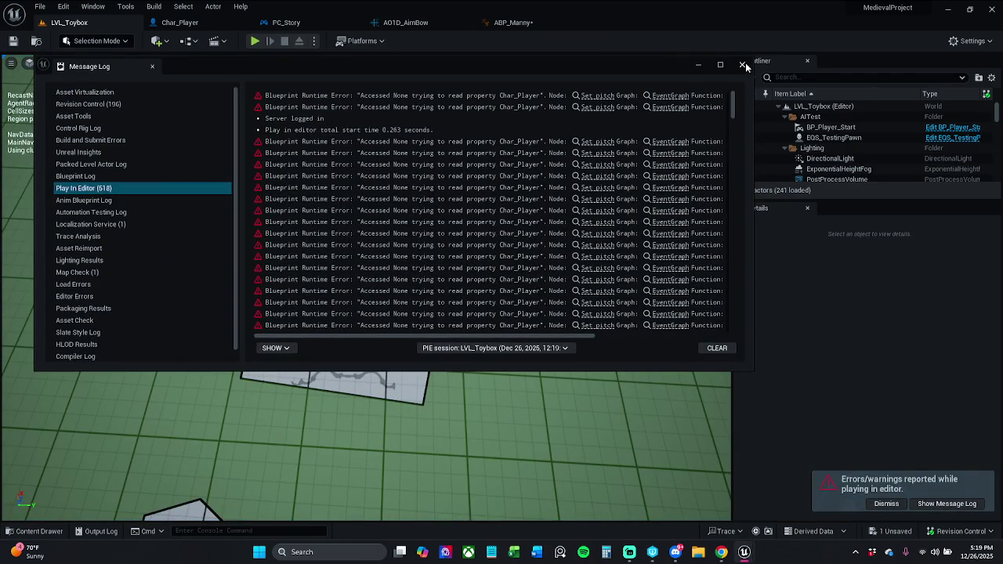
left_click(743, 65)
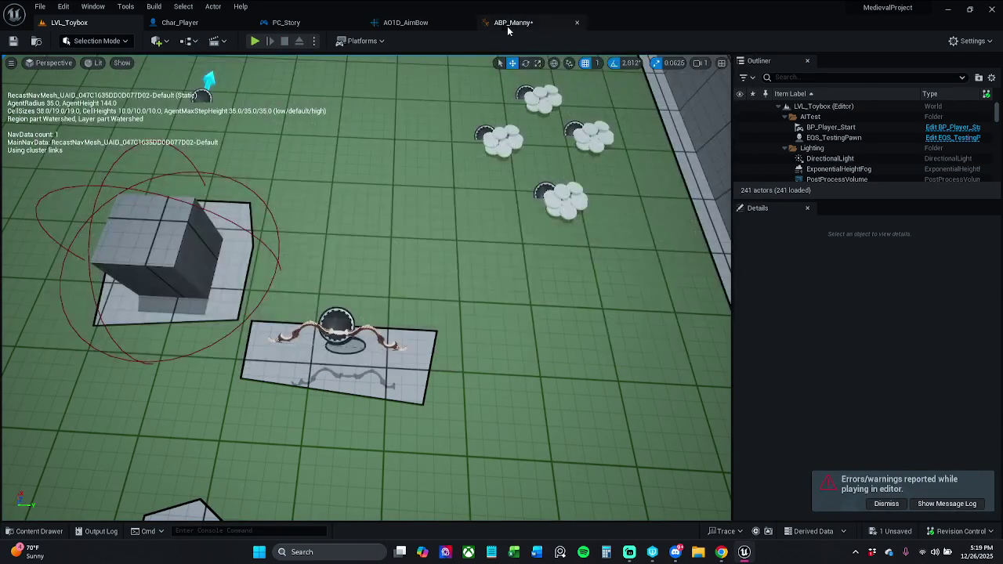
Break the exec wire into SET Pitch in ABP_Manny, then compile and save it
left_click(508, 23)
scroll(522, 397, "up", 3)
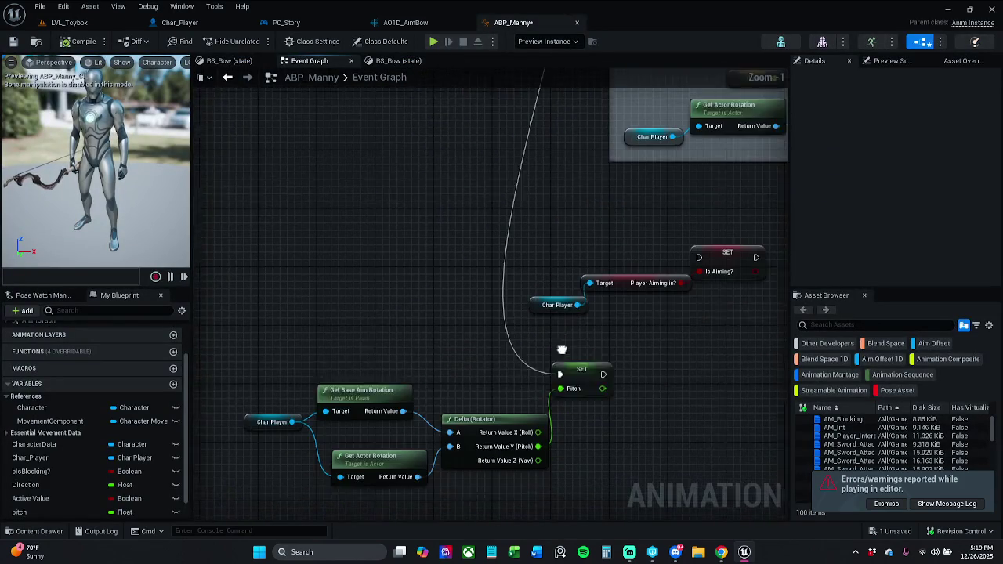
left_click(554, 350, "alt")
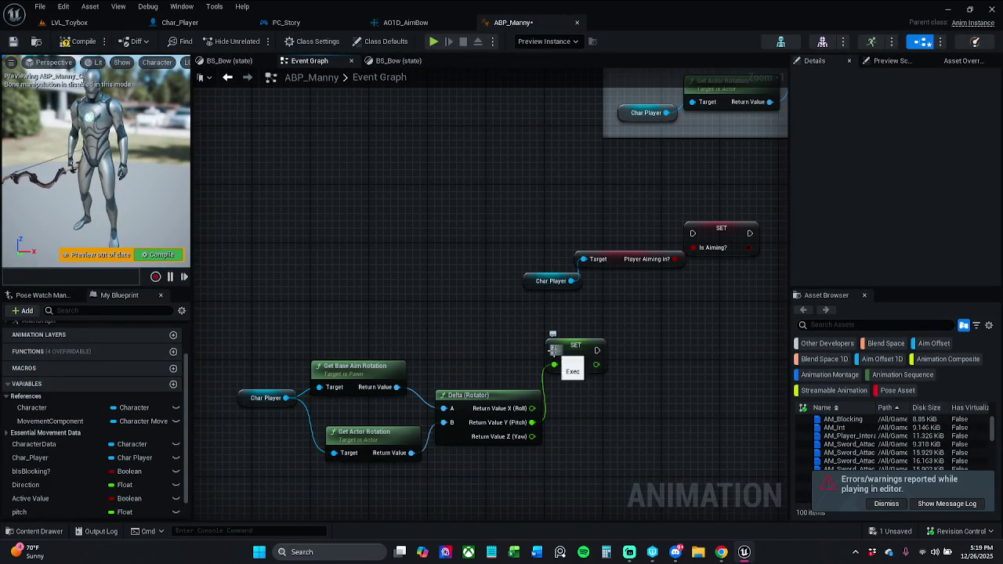
left_click(161, 255)
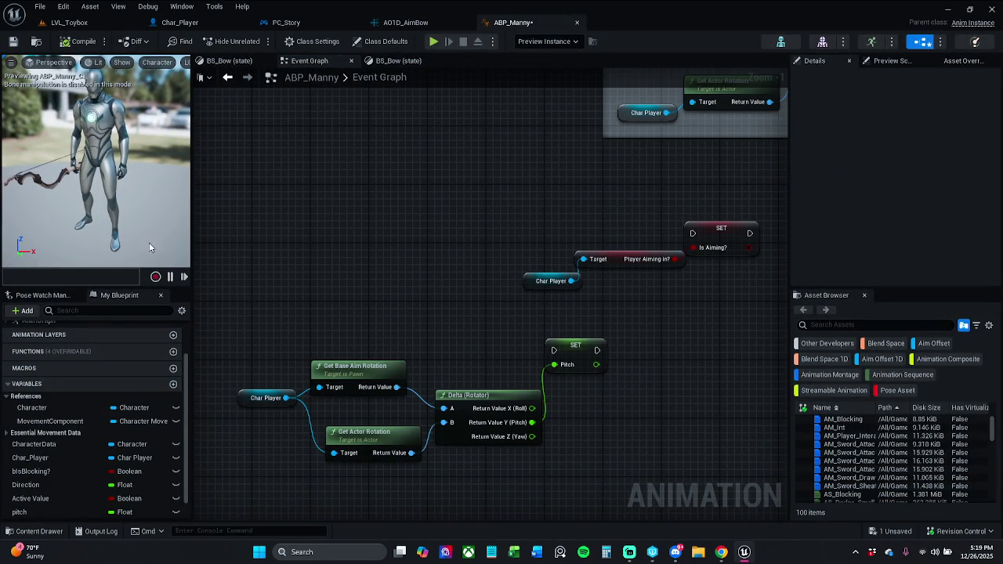
left_click(13, 43)
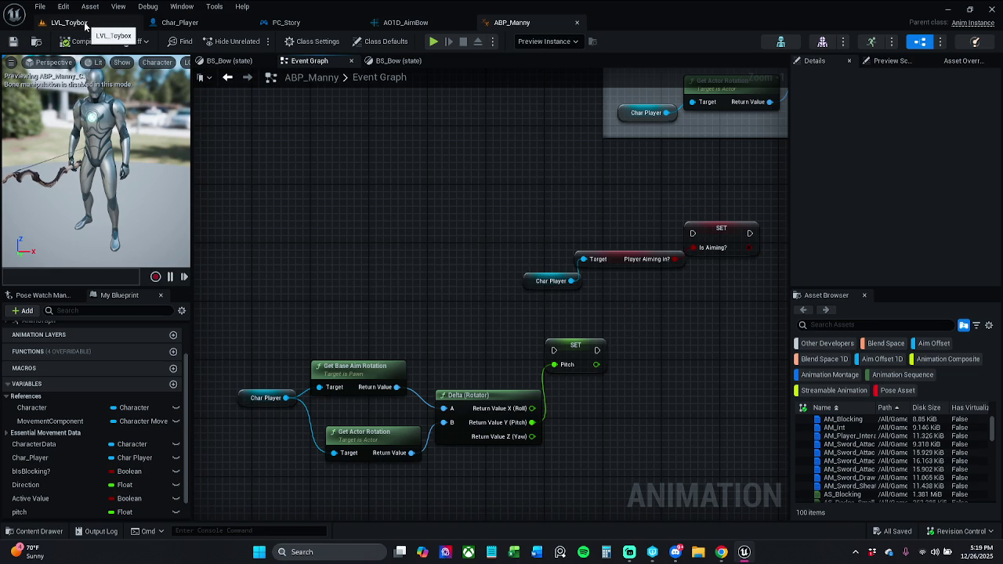
left_click(85, 25)
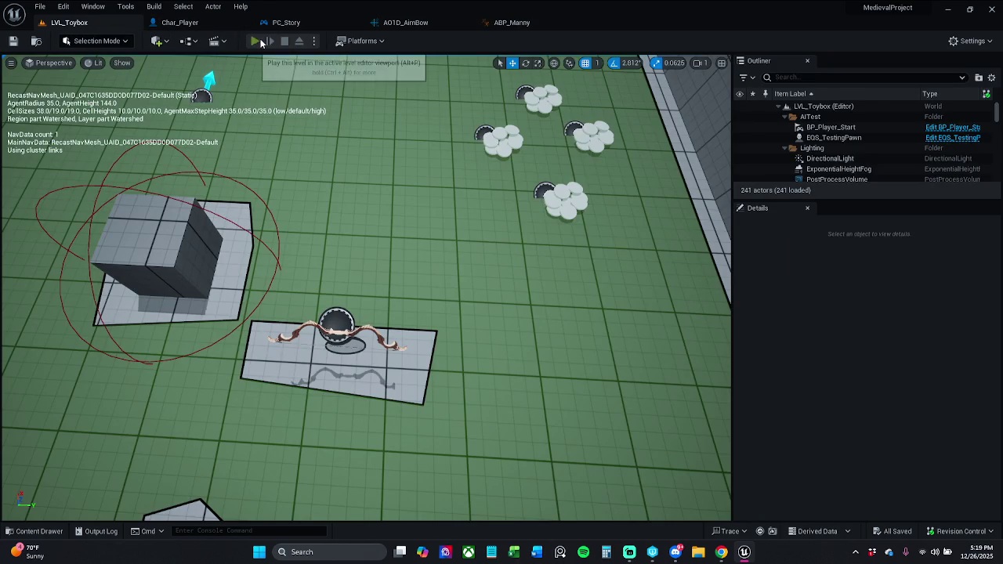
left_click(261, 43)
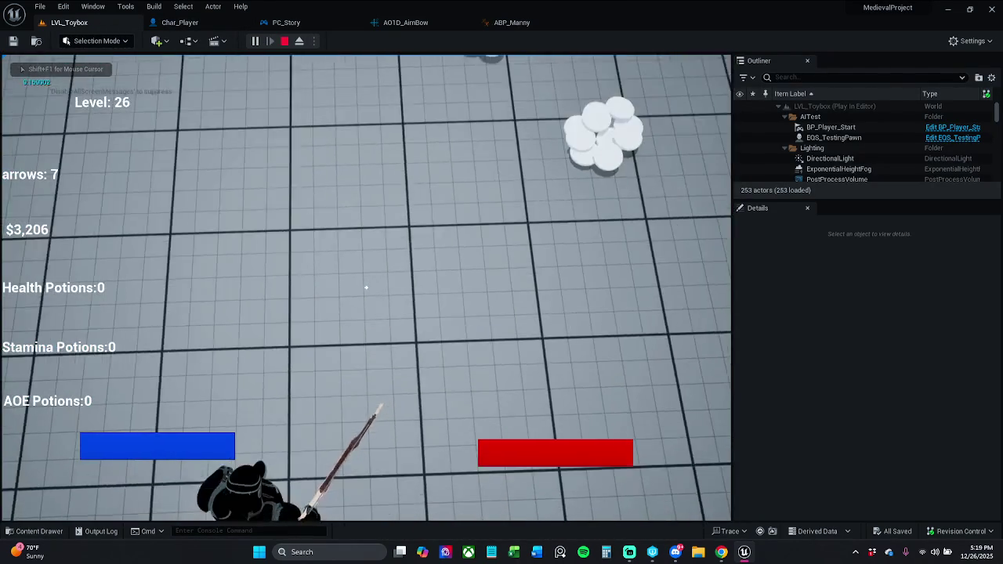
key("Escape")
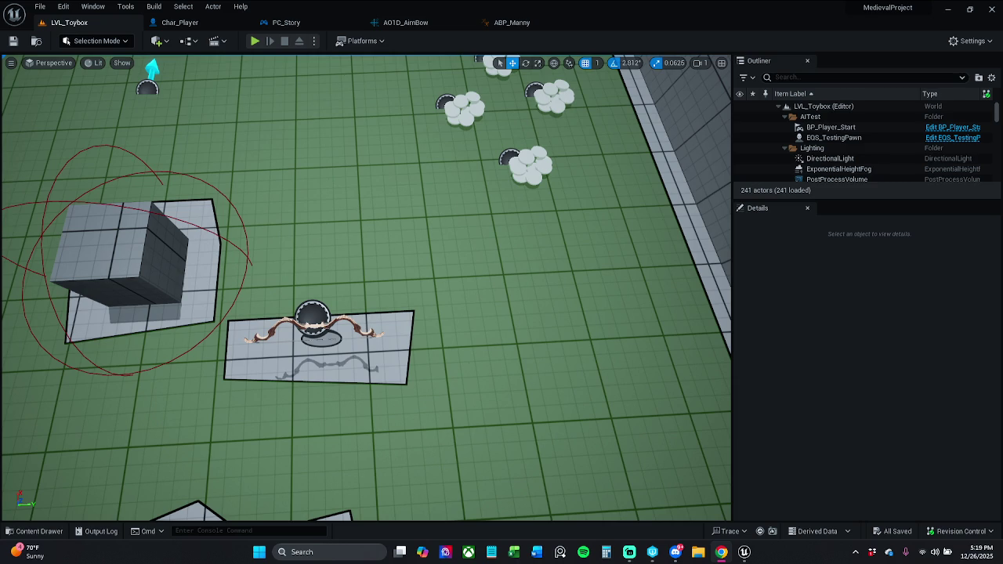
left_click(462, 23)
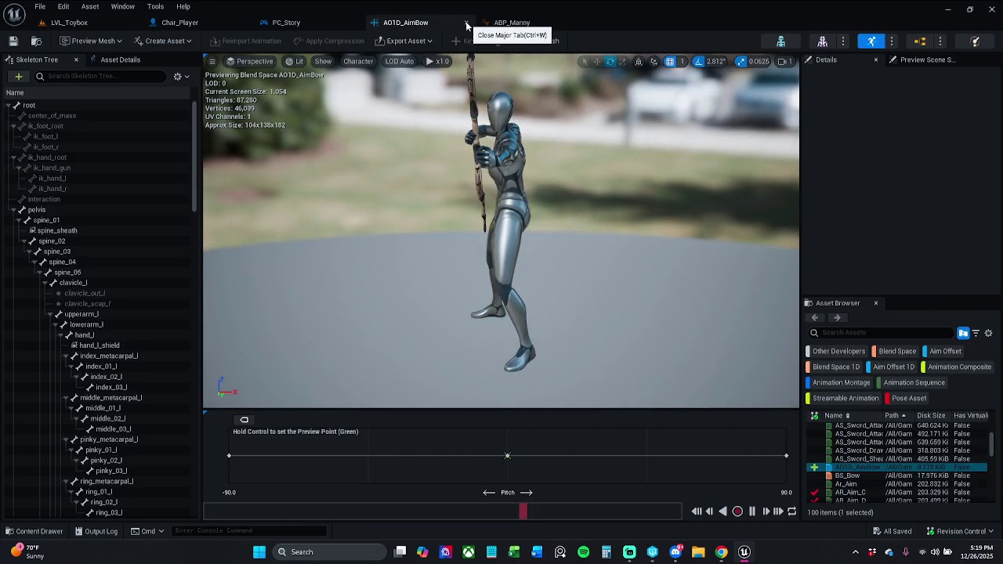
Close the AO1D_AimBow and ABP_Manny tabs, review Char_Player's graph, then return to LVL_Toybox
left_click(466, 24)
left_click(467, 24)
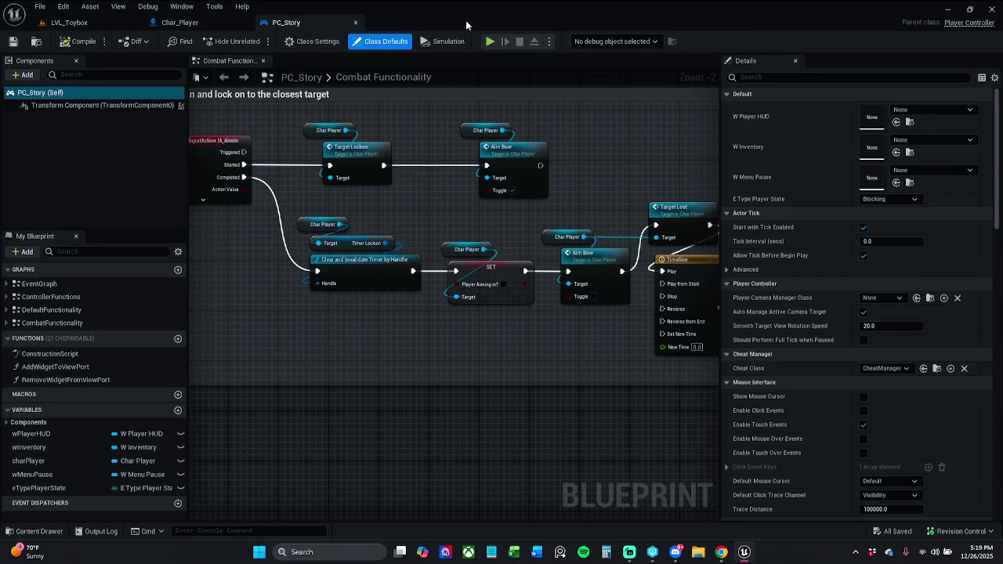
left_click(197, 23)
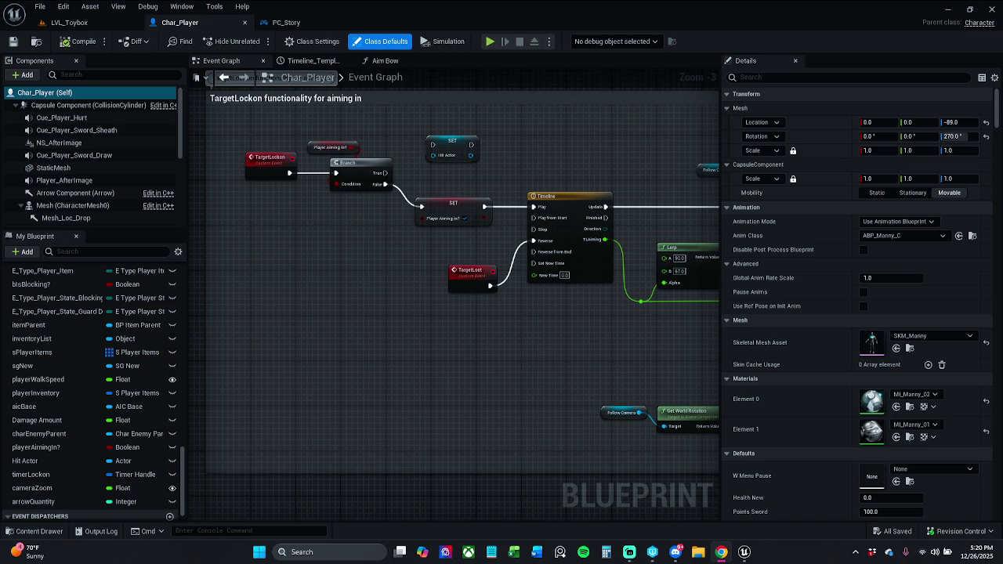
left_click(69, 22)
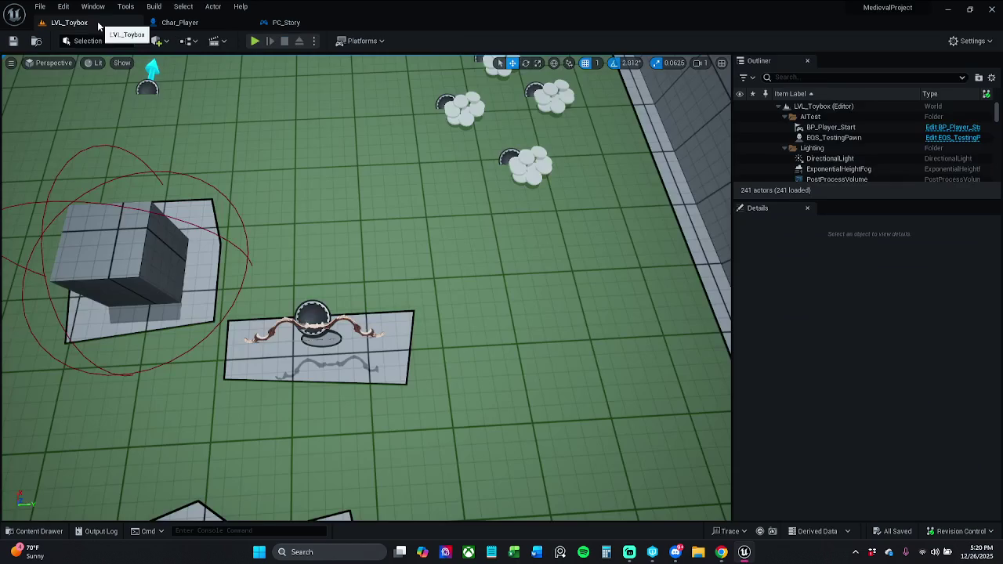
Browse the Content Drawer to _MyContent/Actors/_Inventory and open BP_Item_Arrow
left_click(36, 532)
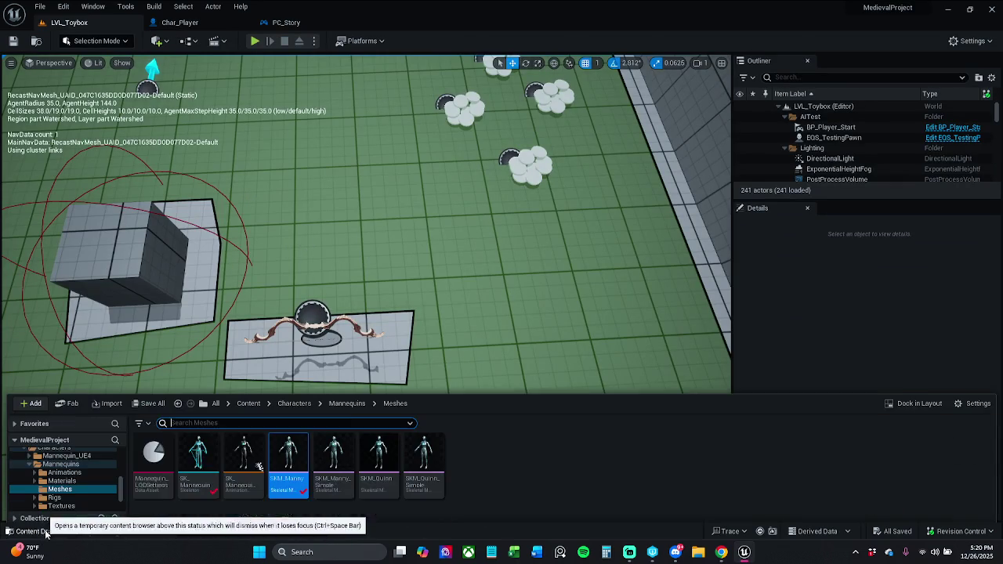
left_click(249, 399)
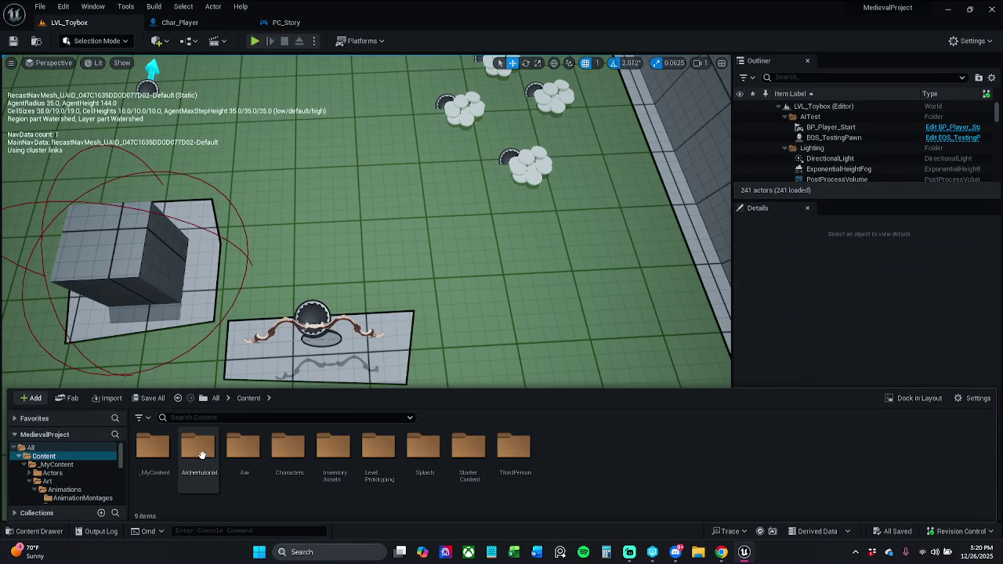
double_click(160, 459)
double_click(157, 453)
double_click(157, 453)
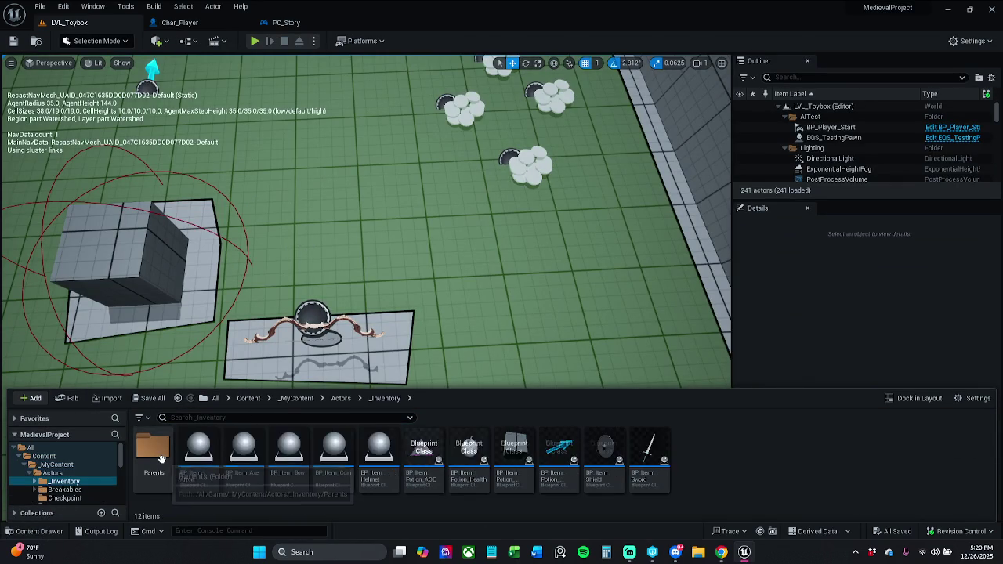
left_click(341, 398)
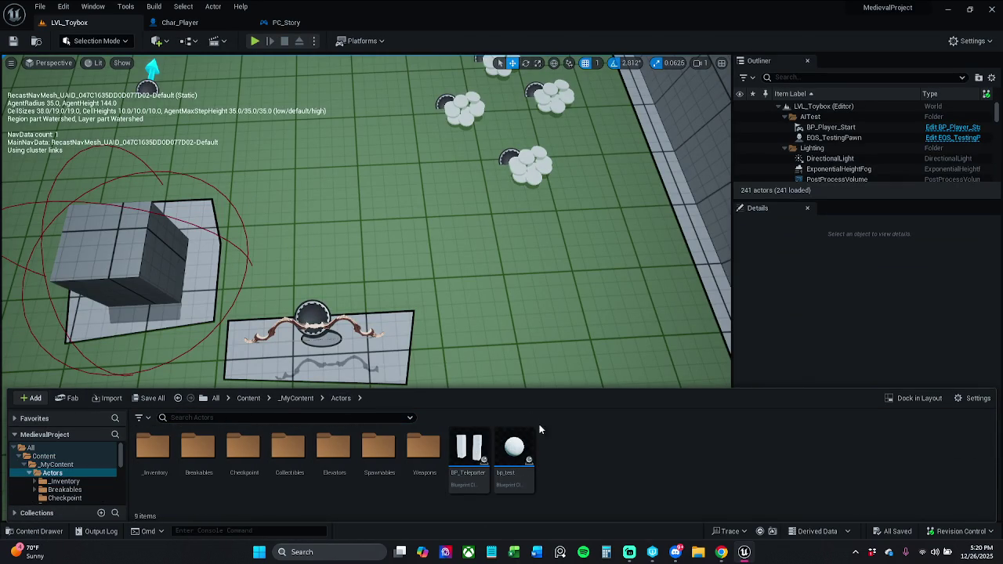
double_click(160, 462)
left_click(210, 454)
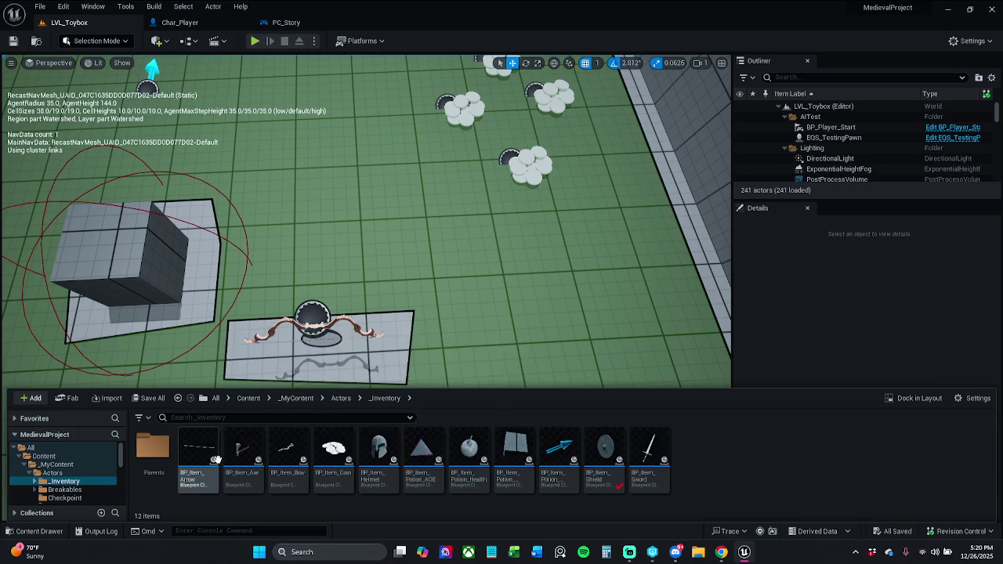
double_click(210, 455)
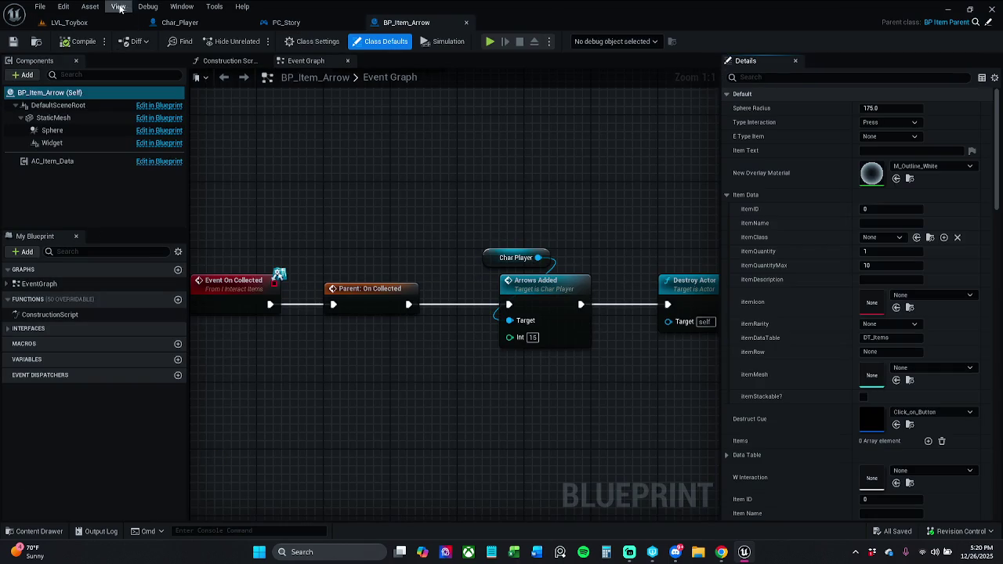
left_click(83, 24)
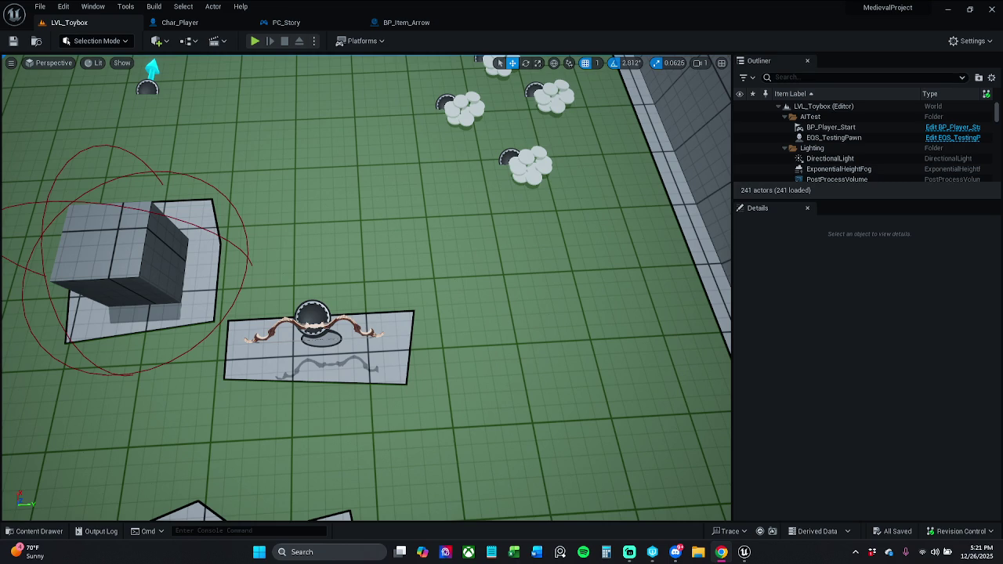
left_click(435, 22)
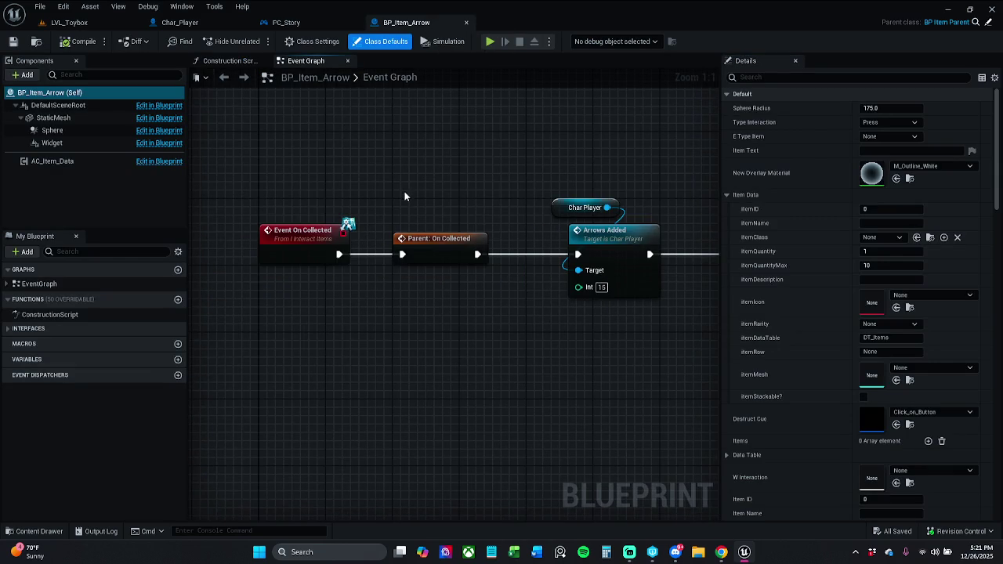
scroll(345, 322, "down", 4)
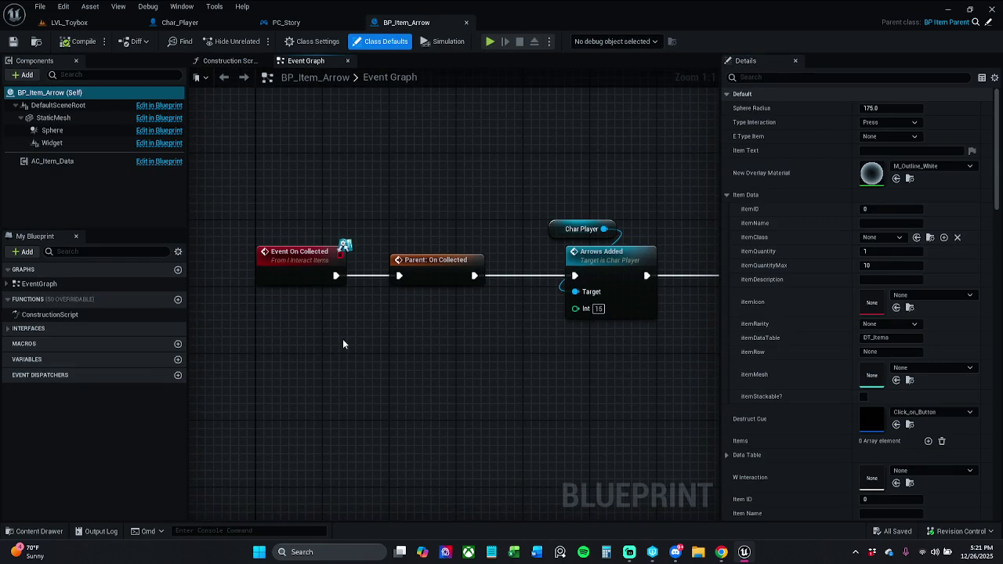
scroll(350, 321, "up", 3)
mouse_move(353, 315)
left_mouse_down()
mouse_move(374, 263)
mouse_move(375, 183)
left_mouse_up()
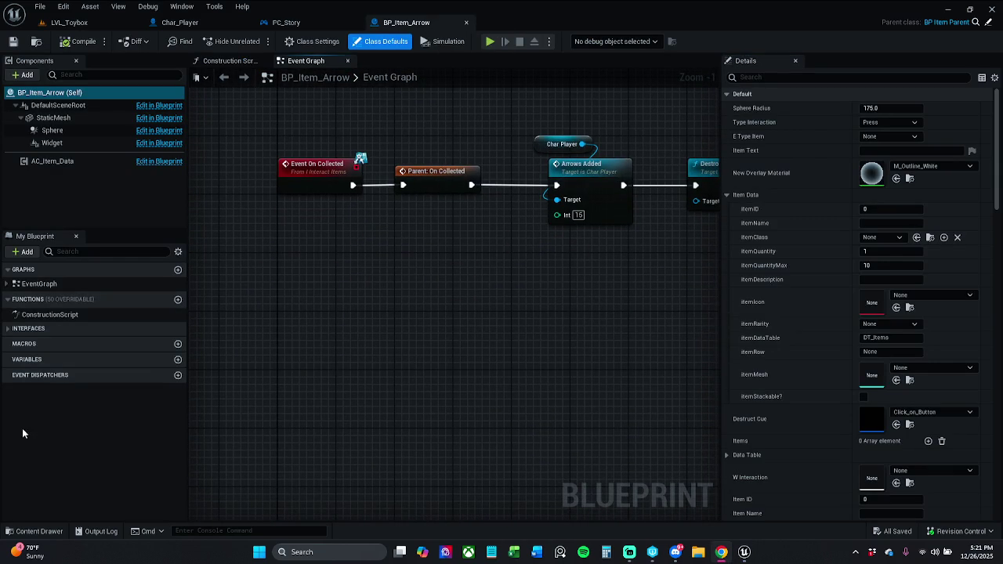
right_click(311, 332)
Search the graph's action list for 'launch' without adding any node
type("launch")
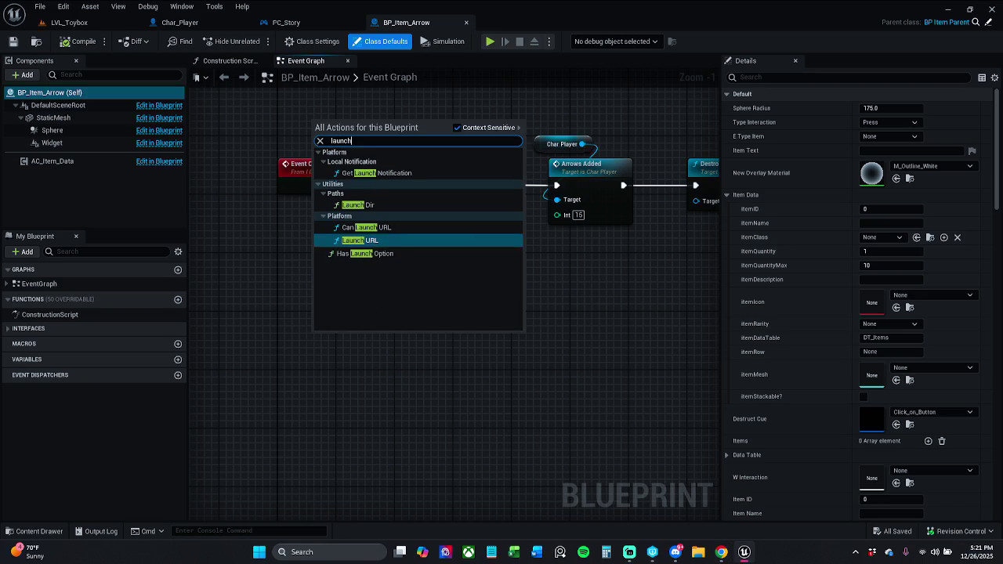
key("Escape")
right_click(298, 297)
type("launch")
key("Escape")
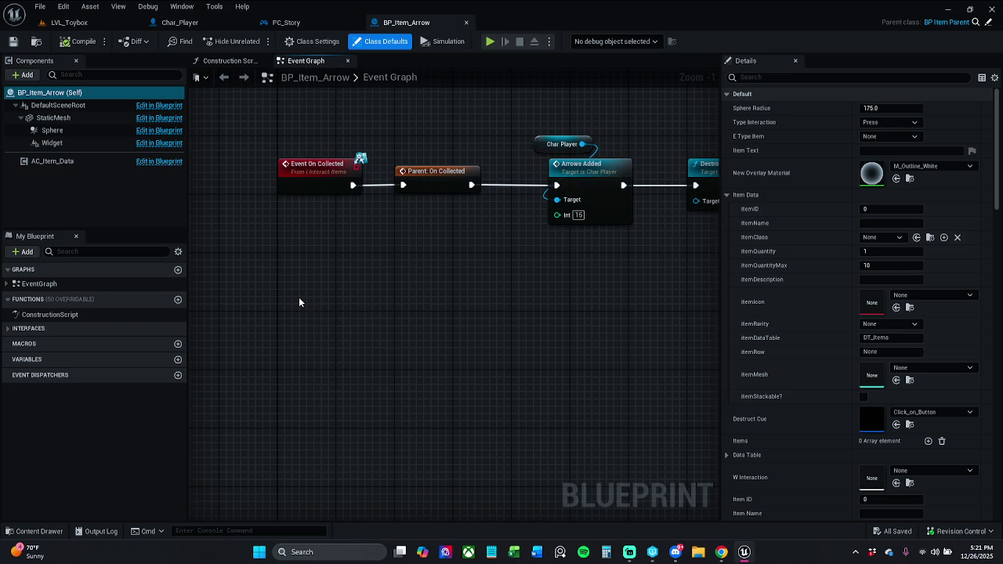
Add a custom event named launchArrow and place it below the collection nodes
key("ctrl+v")
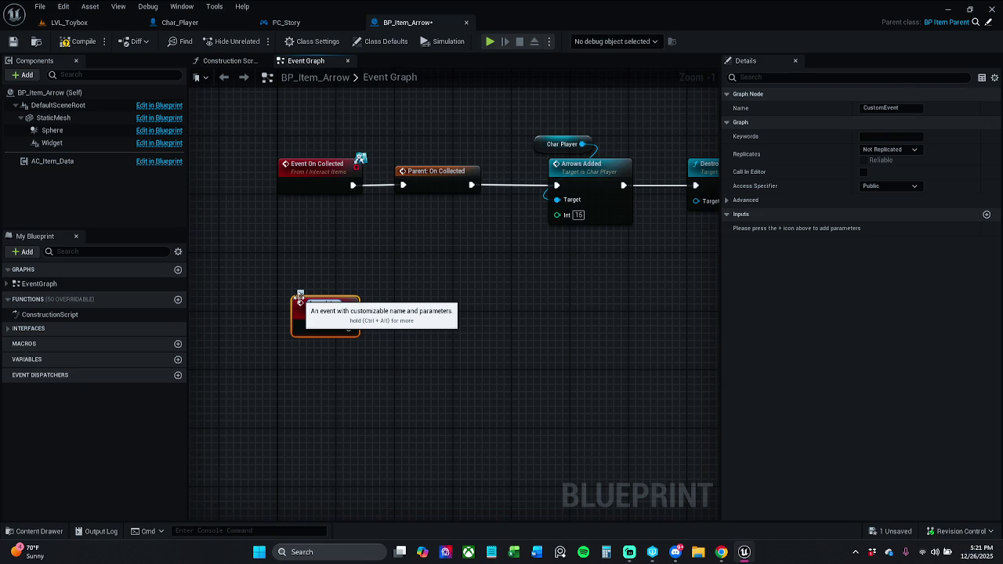
key("Return")
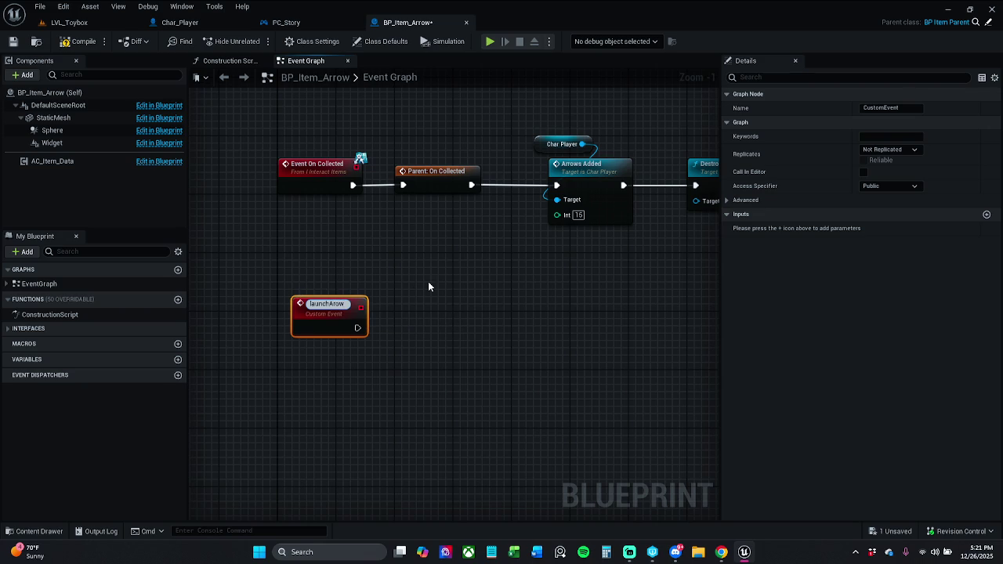
key("Return")
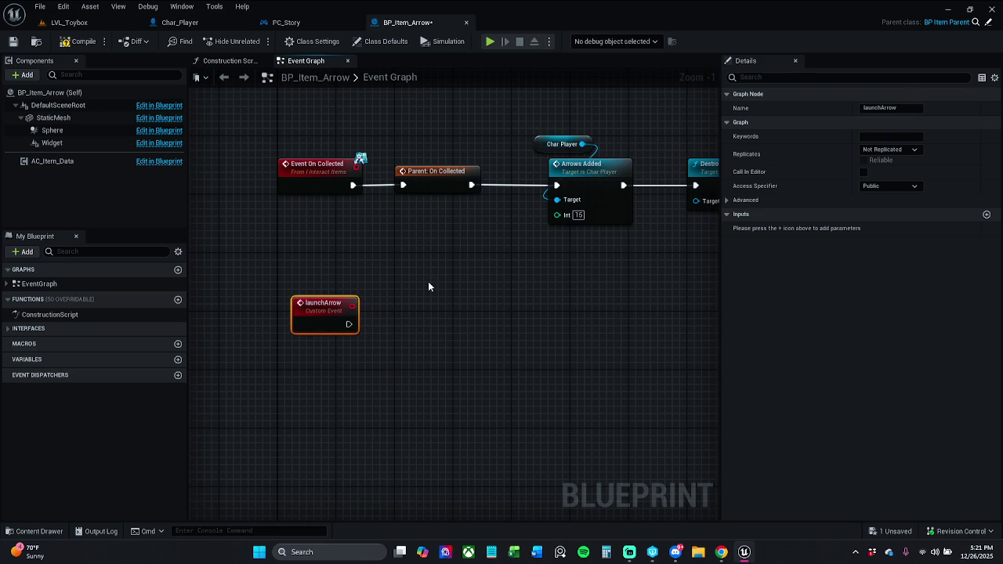
left_click_drag(295, 316, 280, 390)
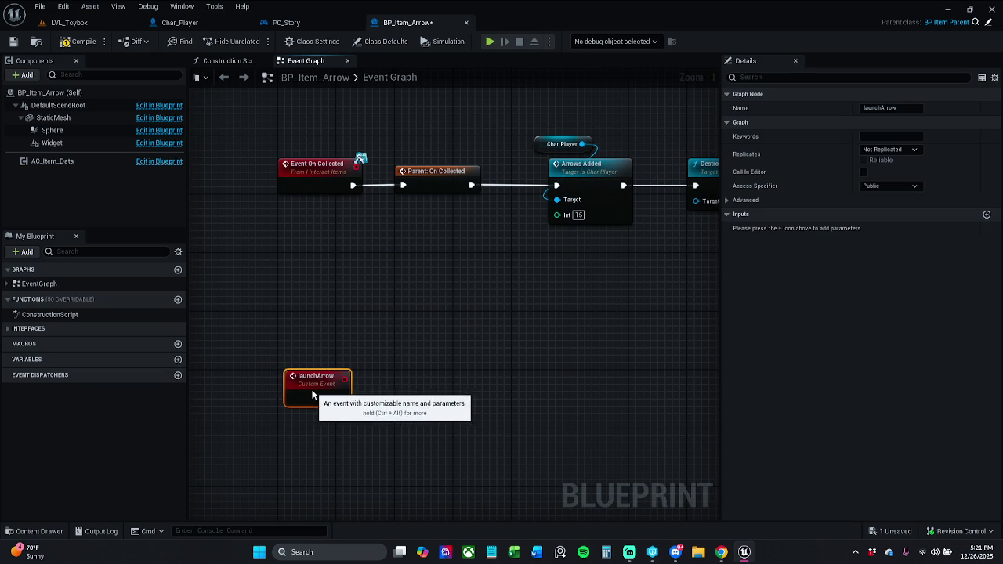
left_click(310, 354)
left_click_drag(324, 334, 313, 286)
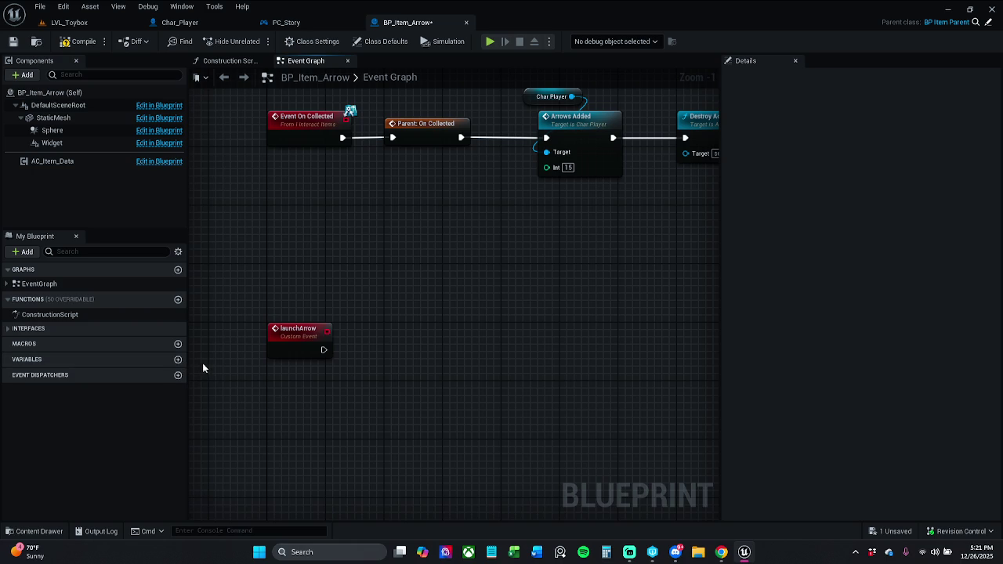
Add an Add Projectile Movement Component node wired after launchArrow
left_click_drag(322, 350, 385, 354)
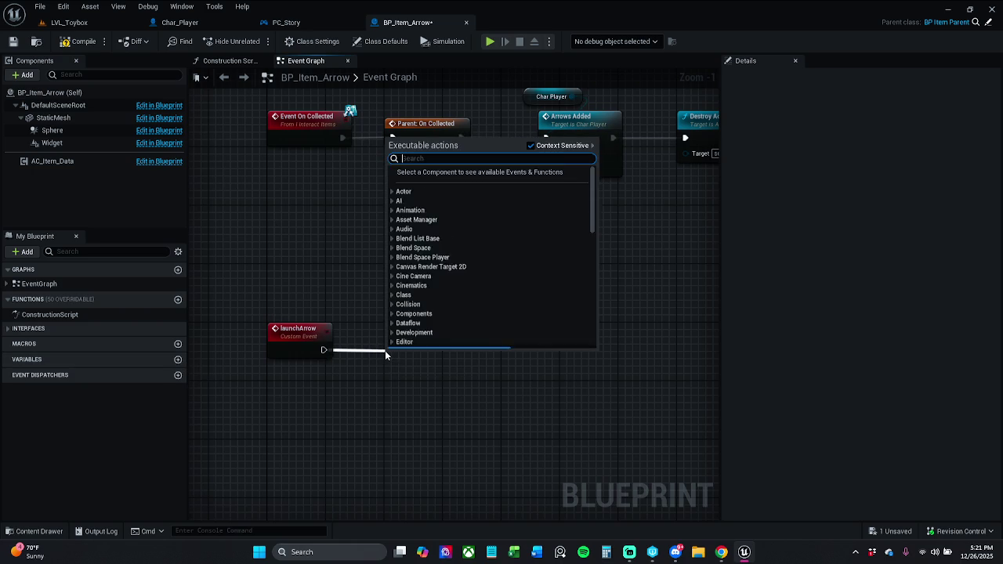
type("add pr")
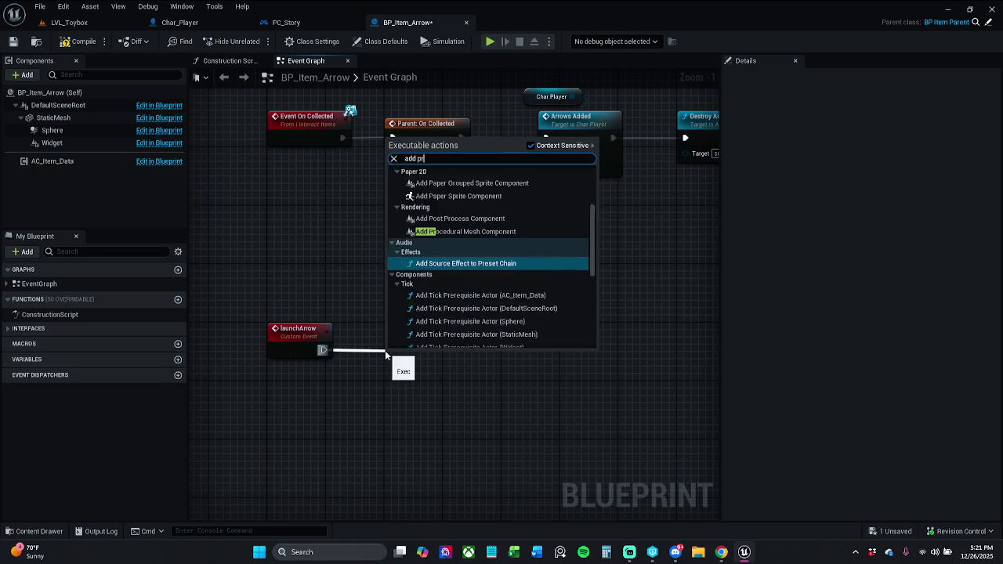
type("ojectile")
key("Return")
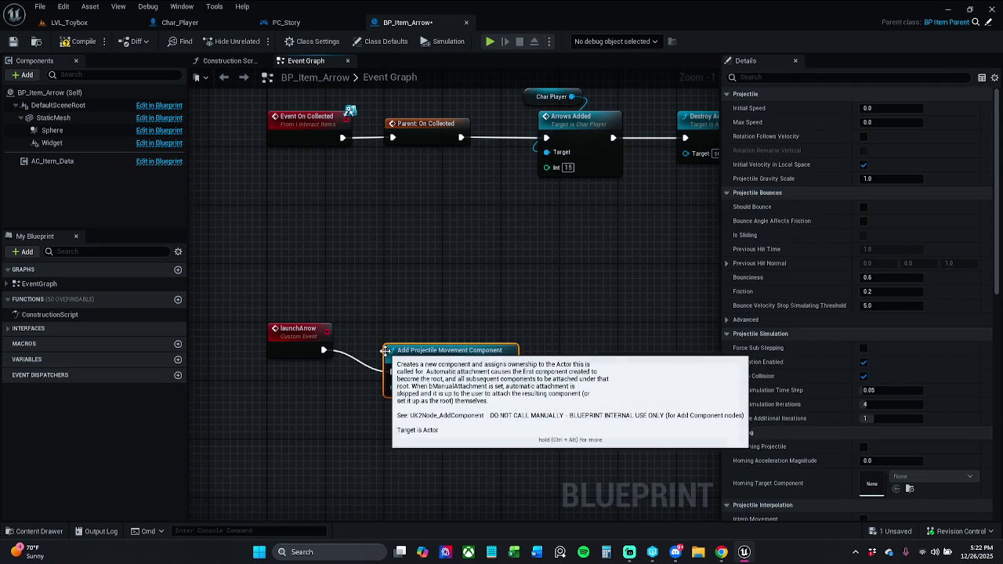
left_click_drag(288, 290, 460, 433)
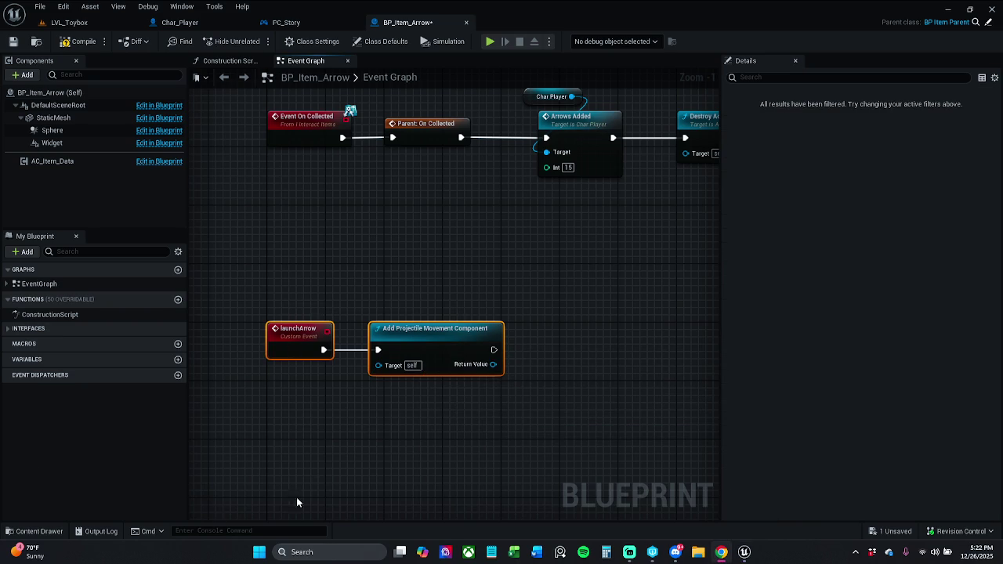
left_click_drag(508, 294, 420, 267)
Promote the component's Return Value to a variable and line up the SET node
mouse_move(404, 337)
left_mouse_down()
mouse_move(466, 352)
mouse_move(461, 338)
mouse_move(484, 329)
left_mouse_up()
left_click(533, 200)
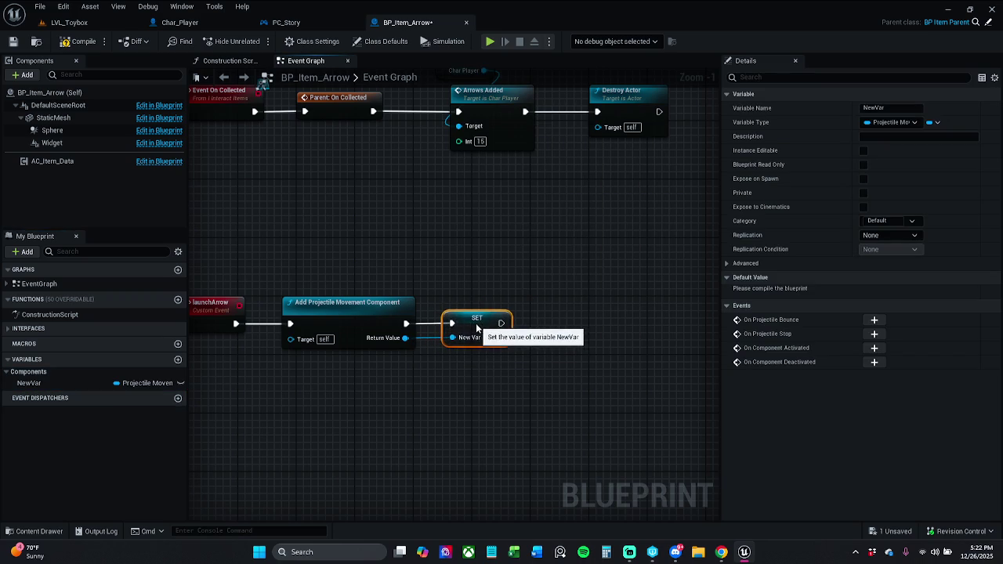
mouse_move(235, 290)
left_mouse_down()
mouse_move(424, 357)
mouse_move(501, 367)
left_mouse_up()
left_click_drag(473, 328, 480, 328)
left_click_drag(197, 286, 535, 394)
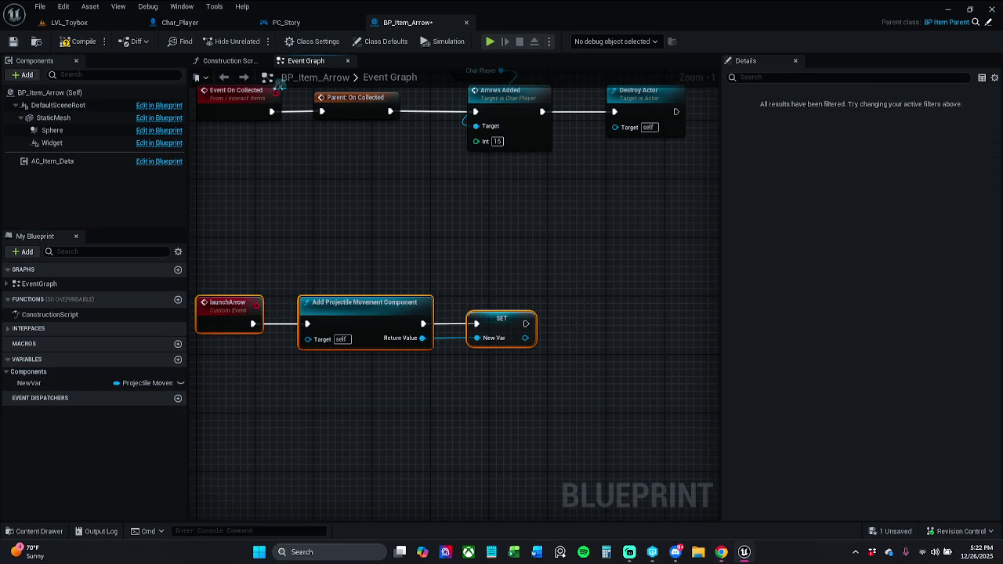
left_click_drag(455, 280, 399, 259)
Rename the new variable to projectMovementComponent
left_click(448, 309)
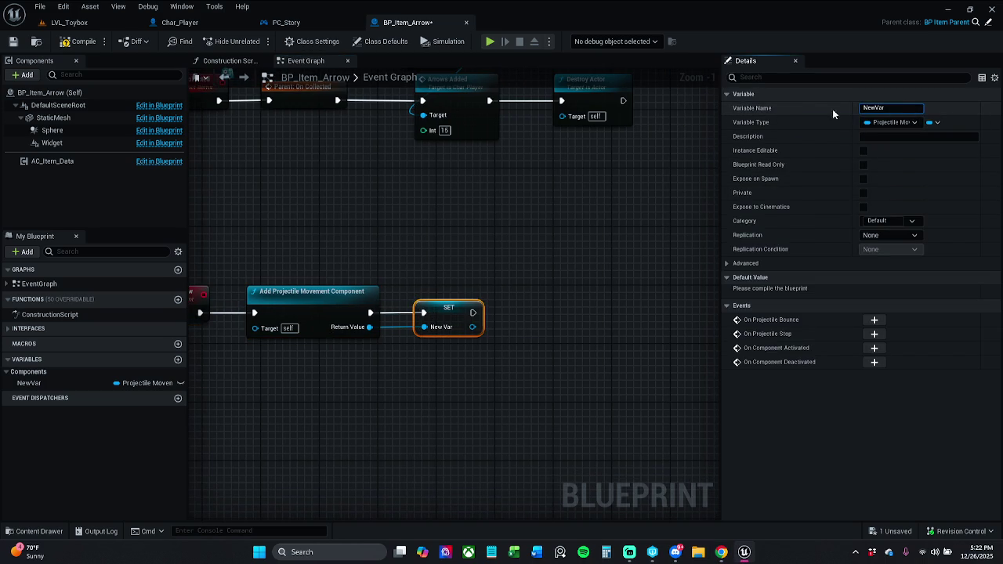
left_click(901, 107)
type("project")
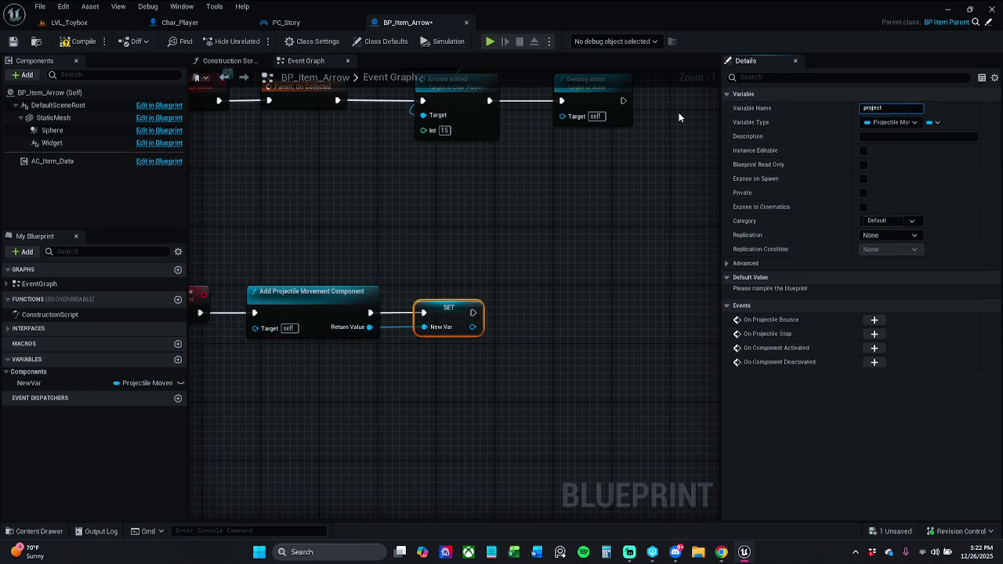
type("Movem")
key("BackSpace")
type("Comp")
type("on")
type("ent")
key("Return")
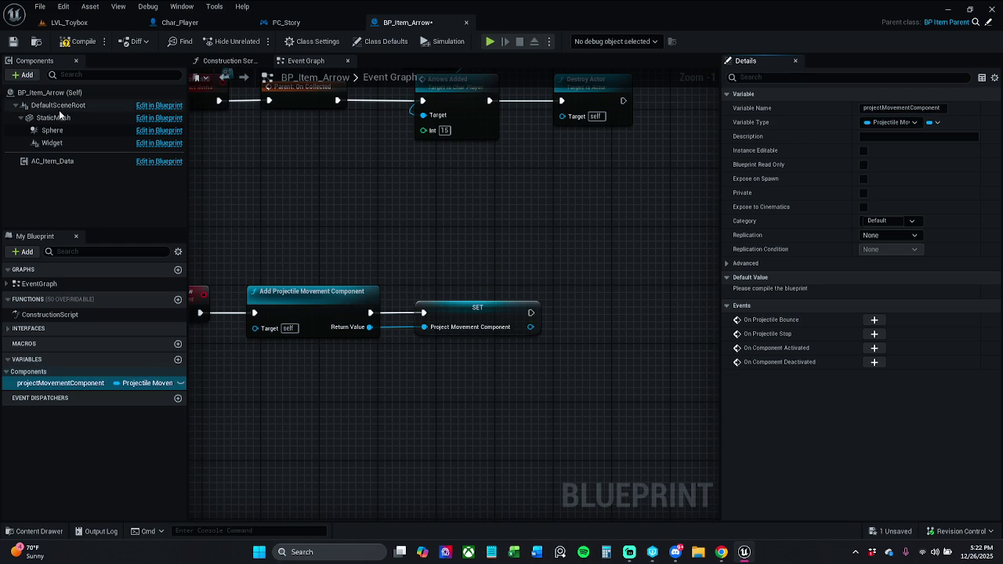
Compile and save BP_Item_Arrow, checking out the asset so the save completes
left_click(78, 41)
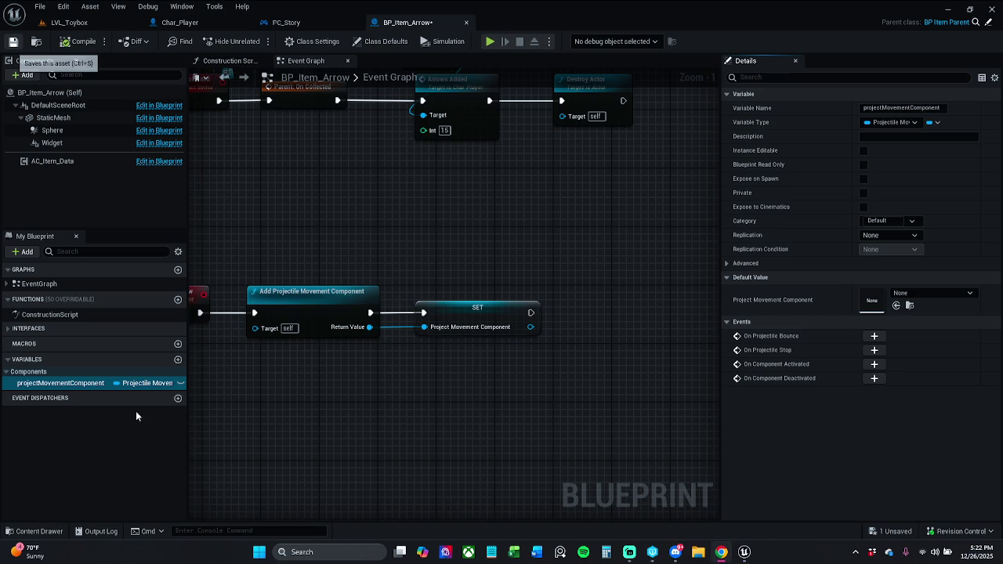
key("ctrl+s")
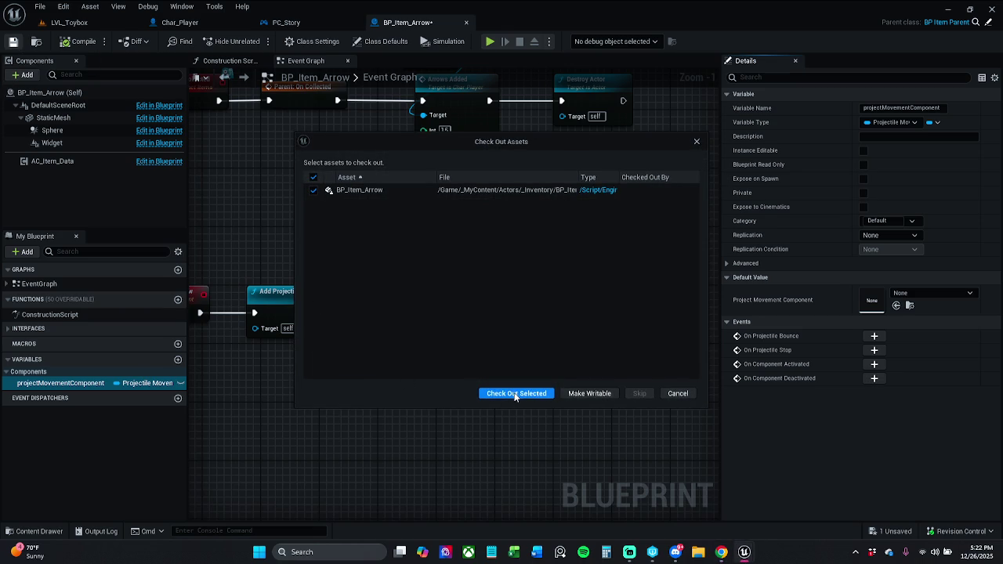
left_click(514, 392)
left_click(311, 308)
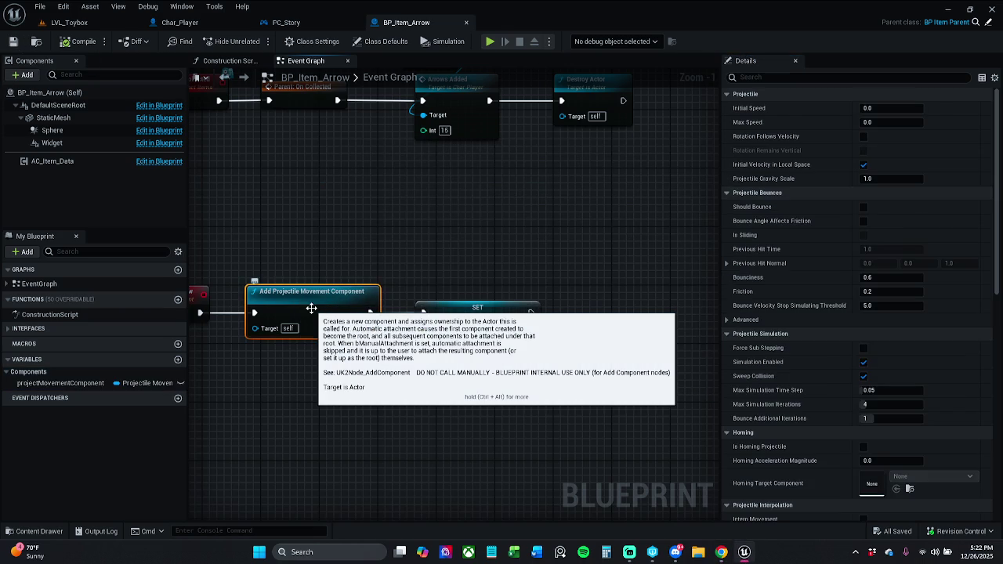
left_click_drag(389, 301, 433, 304)
Add a Set Velocity node on the stored component, executing after the variable SET
type("set veloci")
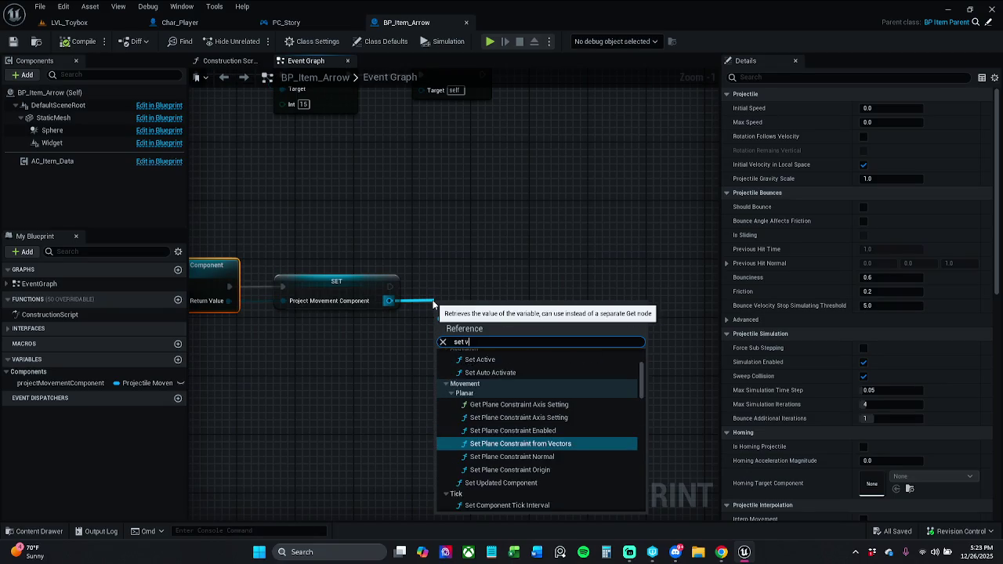
type("ty")
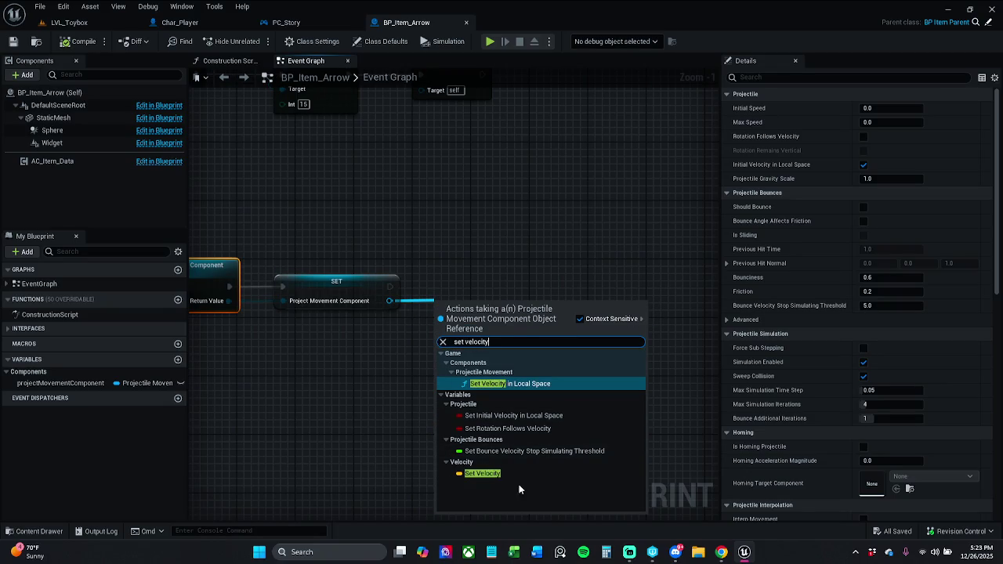
left_click(483, 474)
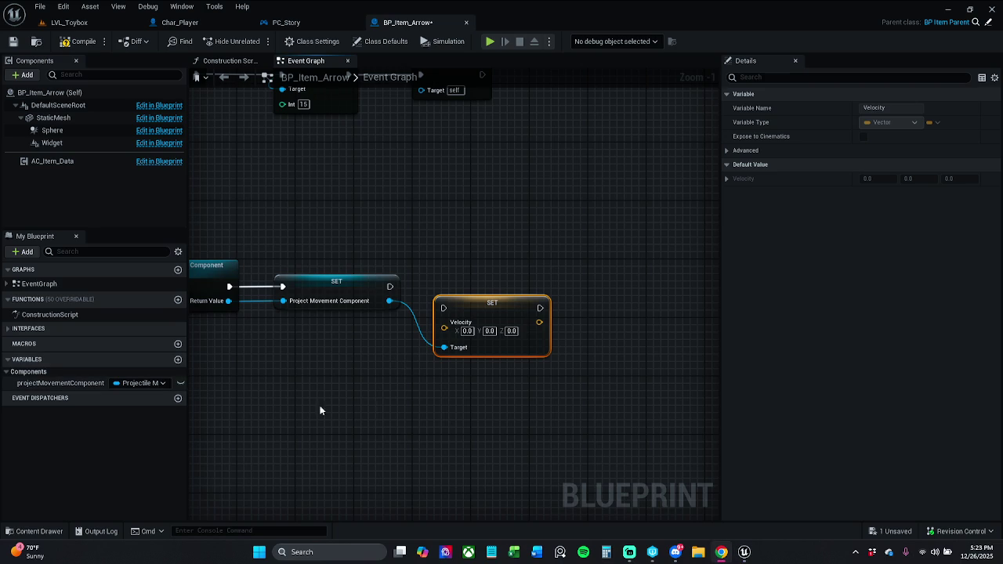
mouse_move(487, 304)
left_mouse_down()
mouse_move(483, 290)
mouse_move(389, 287)
left_mouse_up()
left_click(440, 288)
left_click(463, 289)
left_click_drag(462, 288, 469, 289)
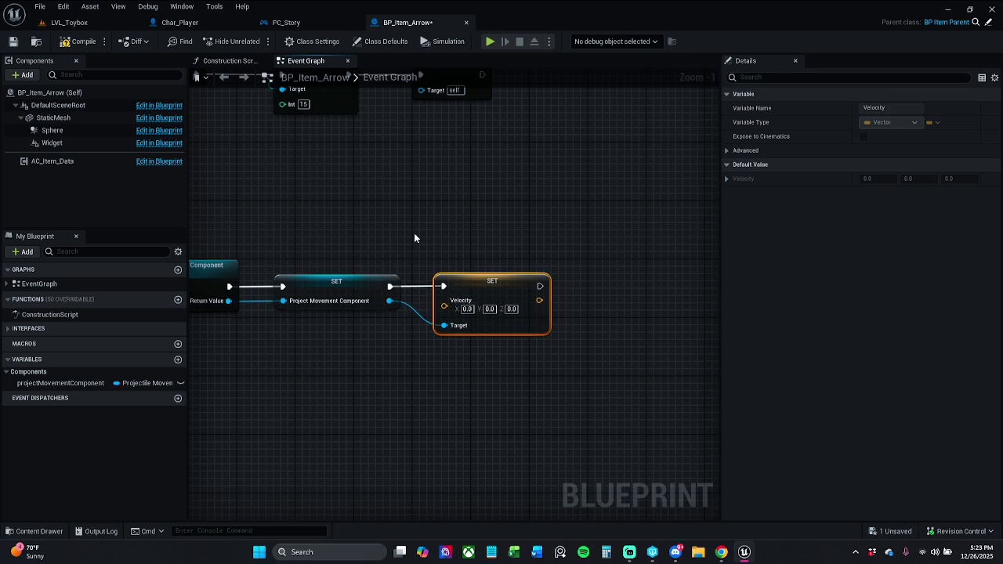
Give launchArrow a Velocity input wired into the Set Velocity node
left_click_drag(431, 226, 544, 197)
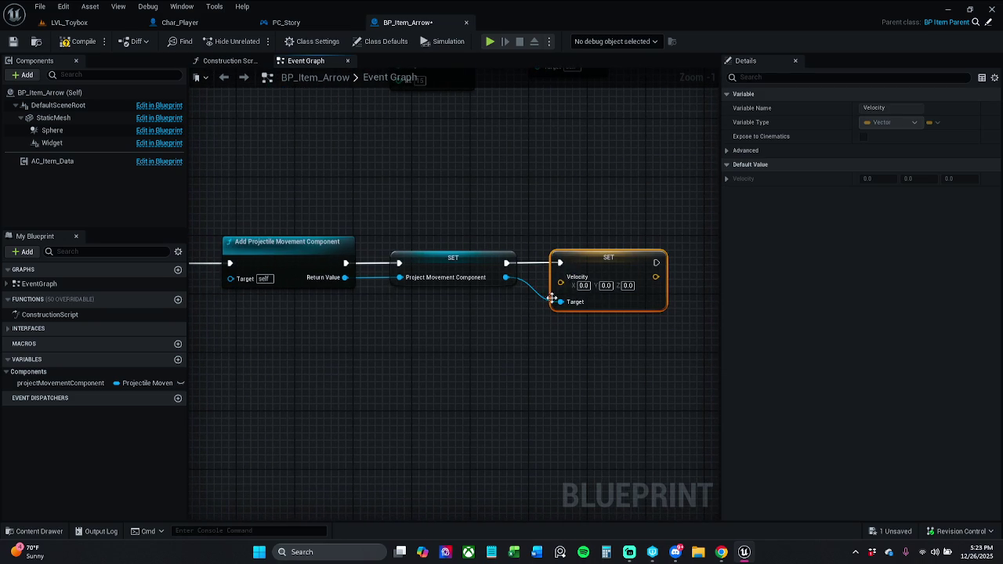
mouse_move(560, 283)
left_mouse_down()
mouse_move(244, 350)
mouse_move(384, 340)
mouse_move(495, 268)
mouse_move(508, 277)
left_mouse_up()
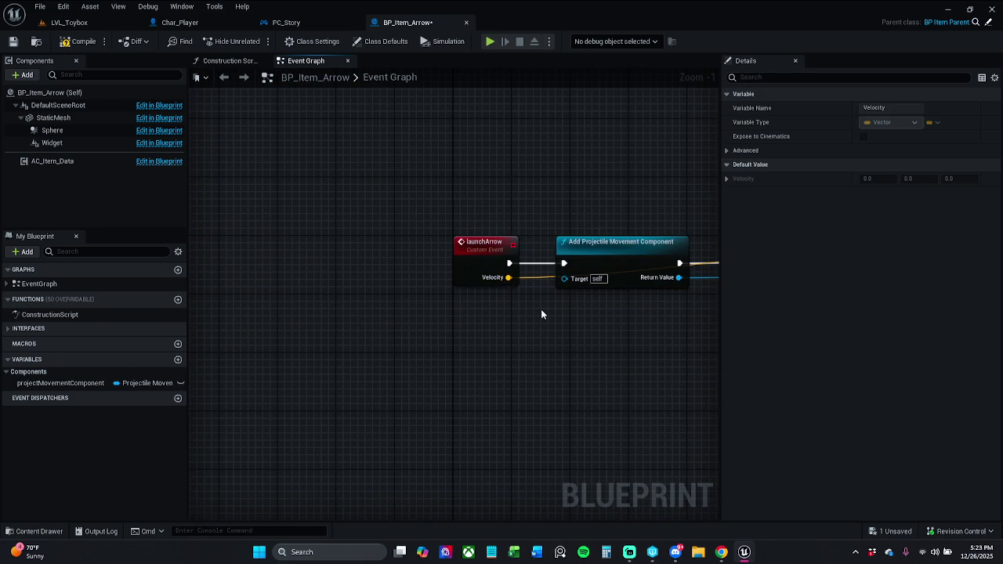
mouse_move(230, 293)
left_mouse_down()
mouse_move(431, 294)
mouse_move(420, 322)
left_mouse_up()
left_click(420, 321)
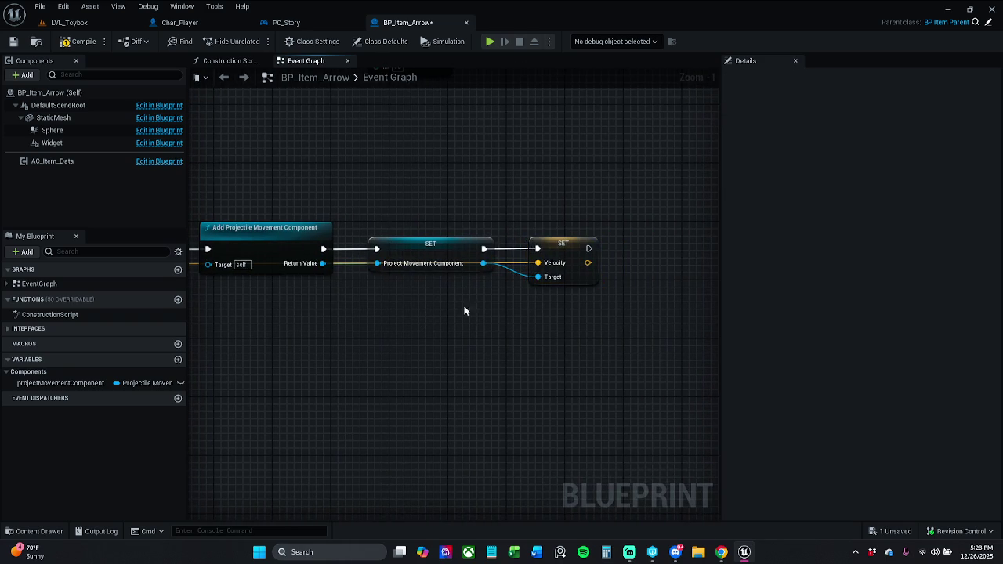
key("alt+Tab")
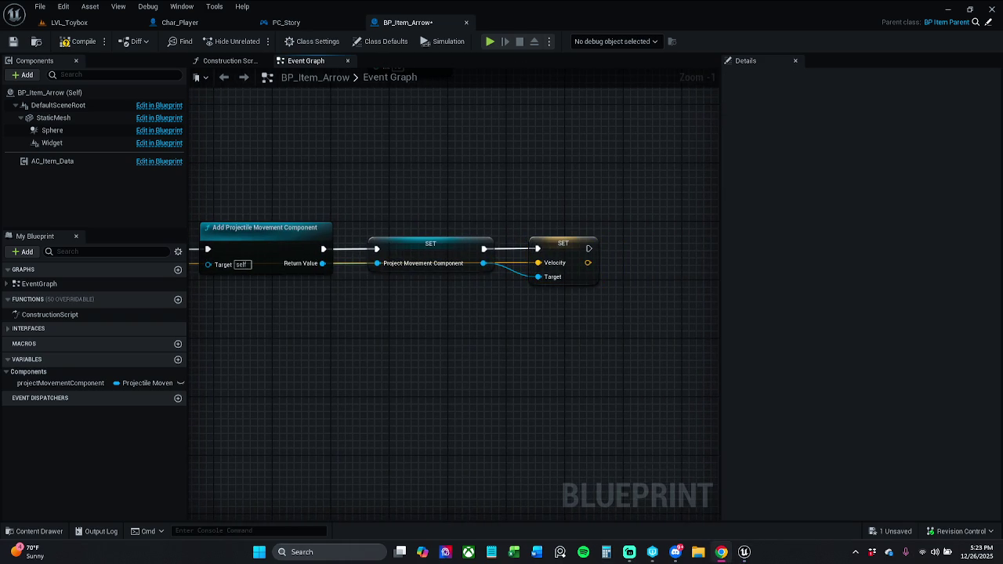
Route the Velocity wire through straightened reroute knots and align the SET node on the exec line
double_click(516, 262)
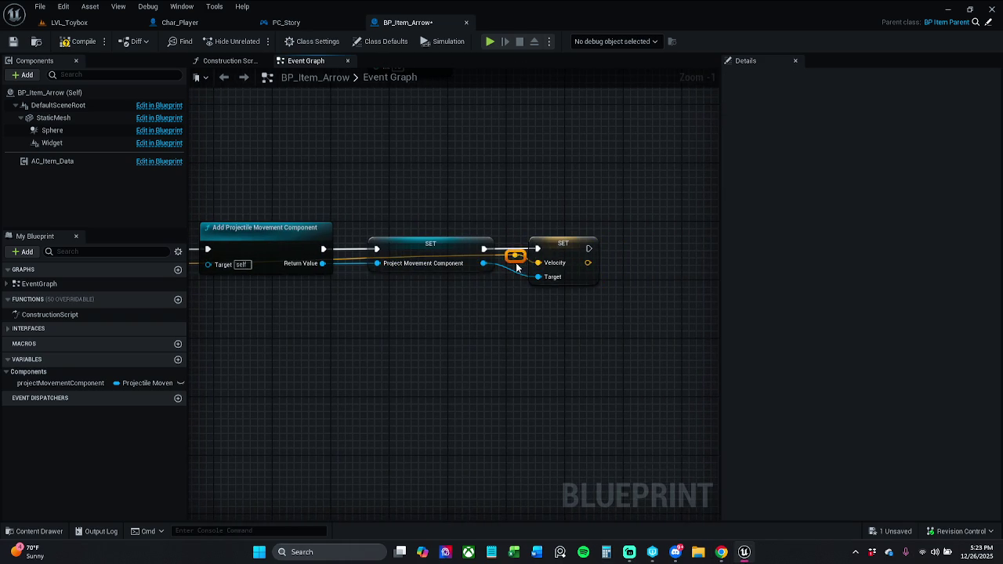
mouse_move(516, 258)
left_mouse_down()
mouse_move(515, 202)
mouse_move(630, 222)
left_mouse_up()
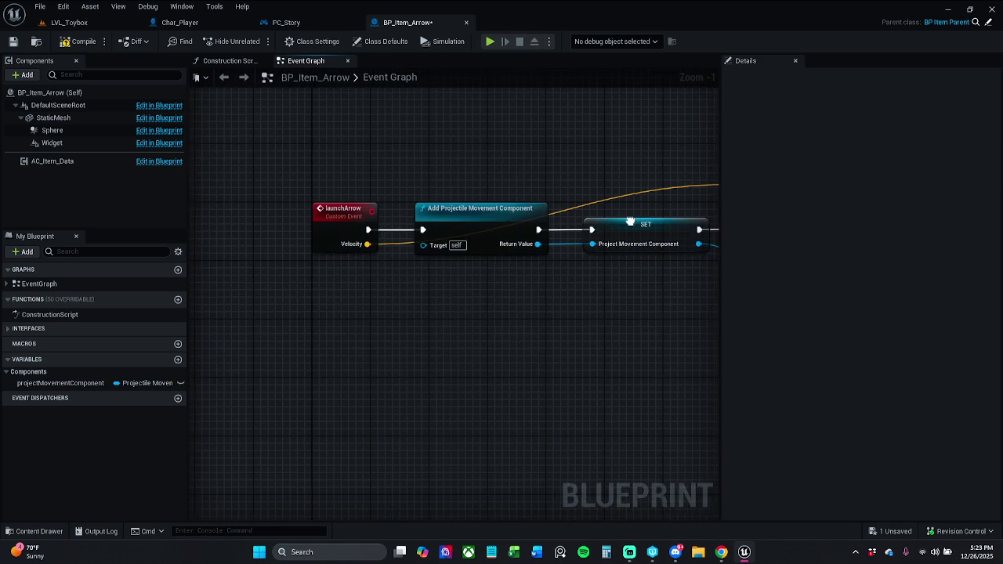
double_click(401, 238)
left_click_drag(584, 267, 391, 290)
key("q")
left_click_drag(453, 249, 458, 259)
left_click(456, 343)
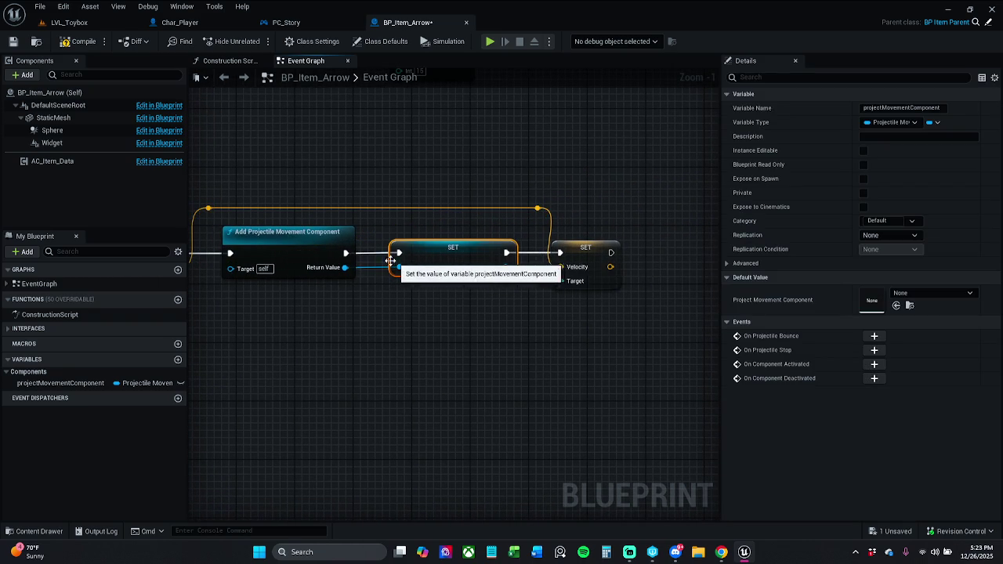
left_click(343, 277, "shift")
left_click(409, 325)
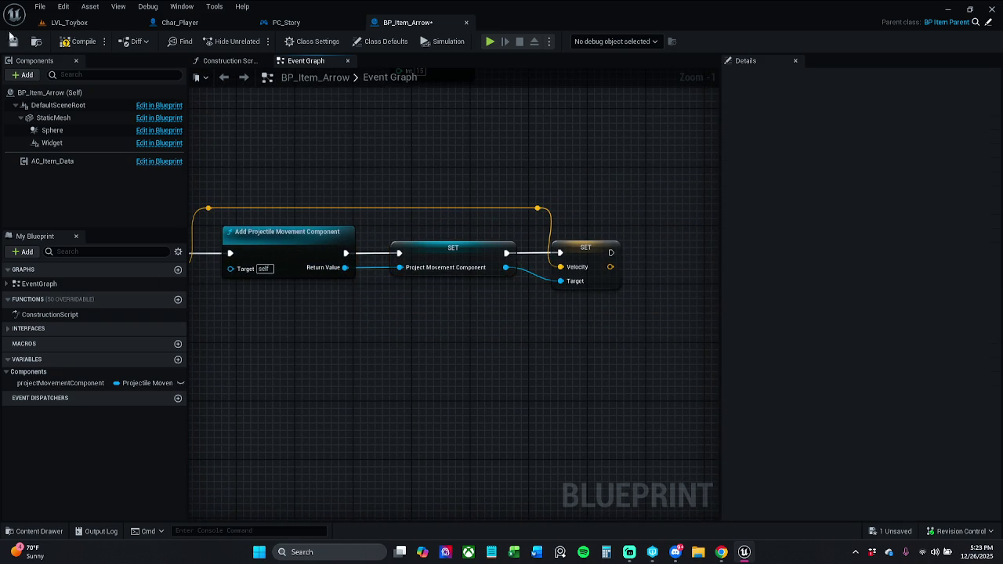
Compile BP_Item_Arrow and place a projectMovementComponent getter in empty graph space
left_click(75, 43)
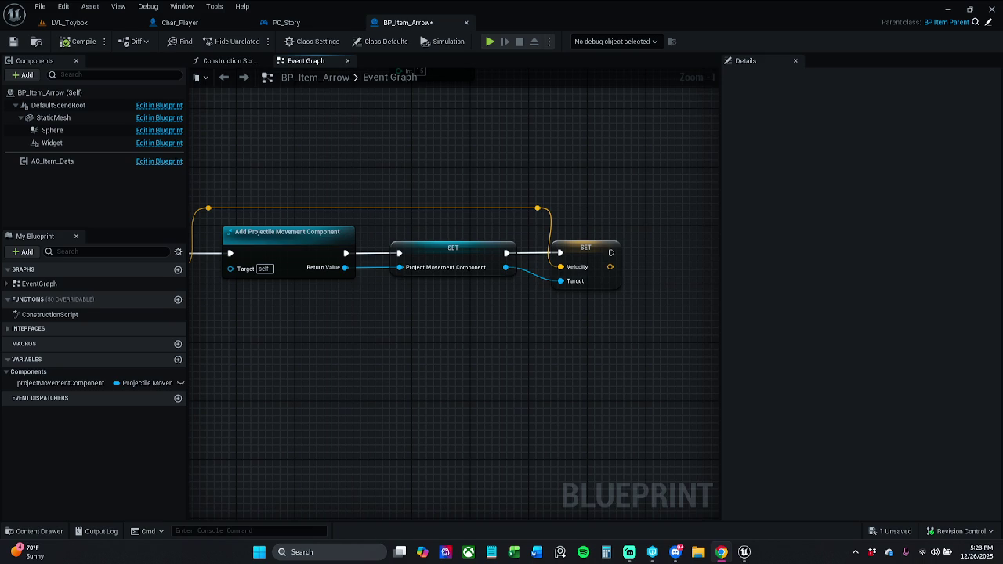
left_click_drag(602, 354, 400, 355)
mouse_move(90, 383)
left_mouse_down()
mouse_move(382, 297)
mouse_move(482, 188)
left_mouse_up()
key("Escape")
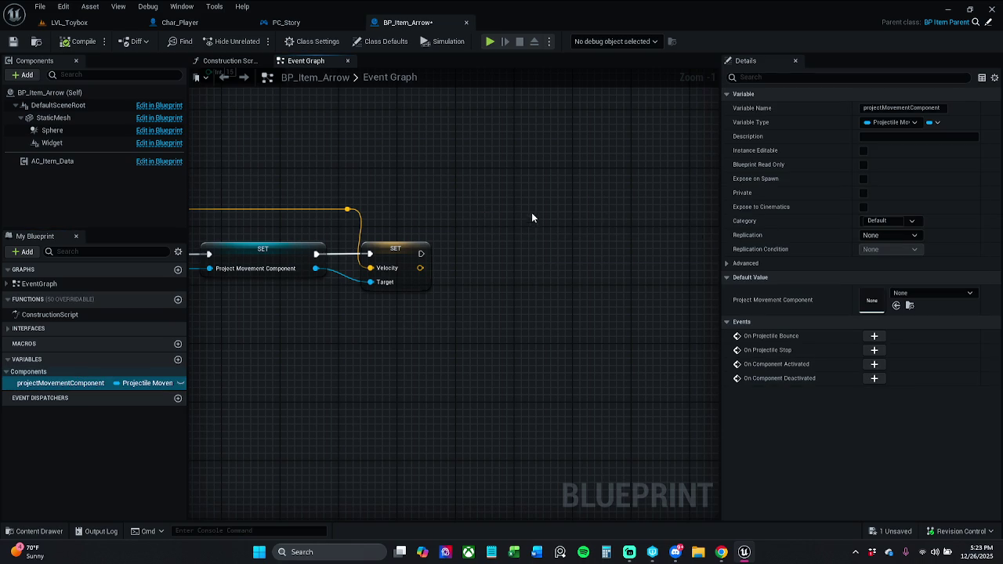
Add a Set Projectile Gravity Scale node on the component, chained after SET Velocity
mouse_move(577, 199)
left_mouse_down()
mouse_move(535, 249)
mouse_move(508, 239)
left_mouse_up()
type("s")
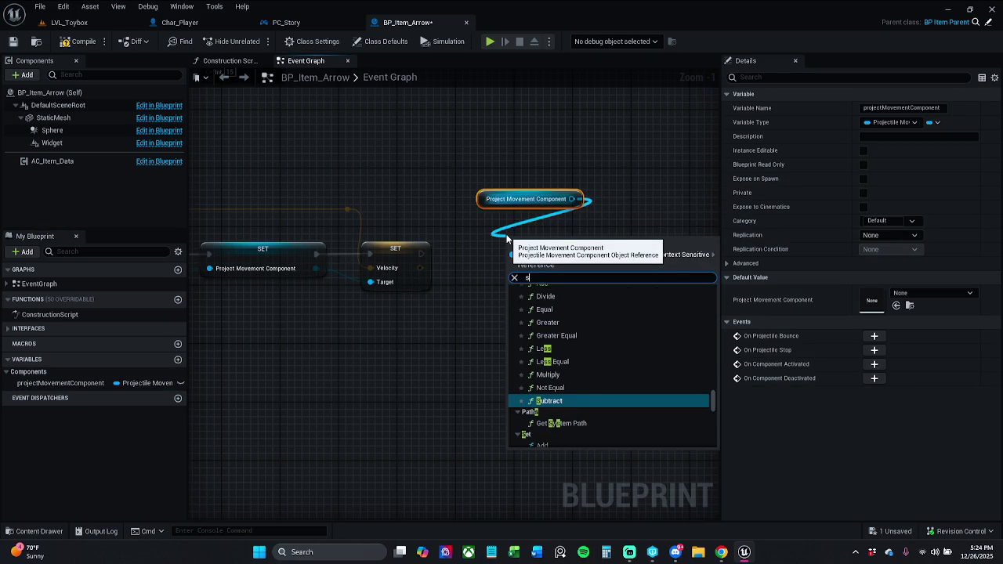
type("et pro")
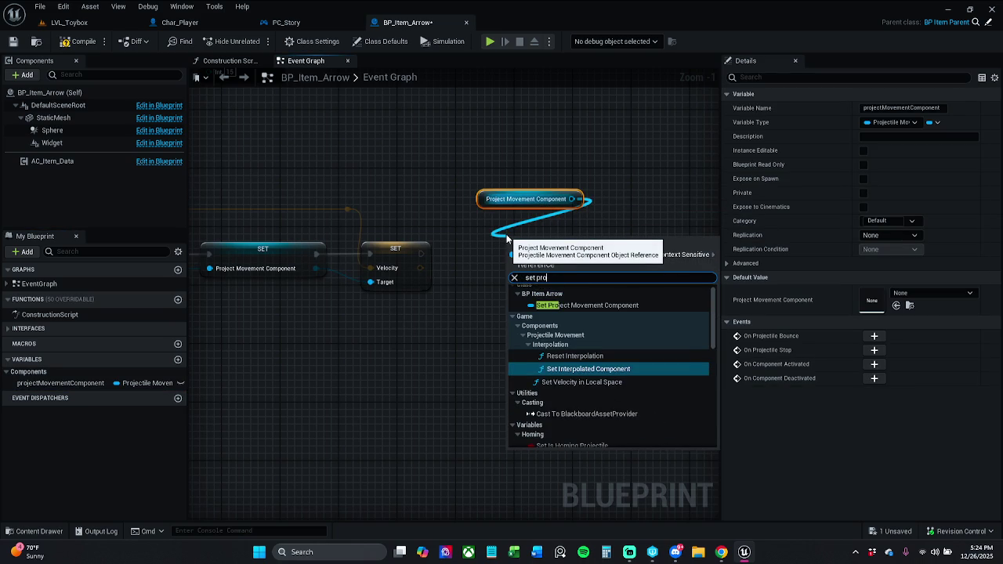
type("j")
type("ject")
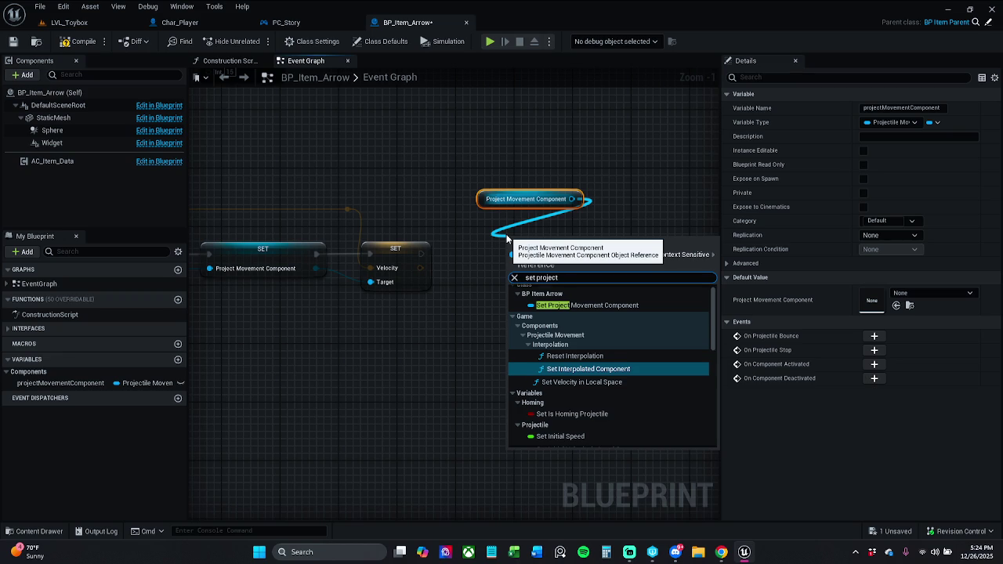
type("ile")
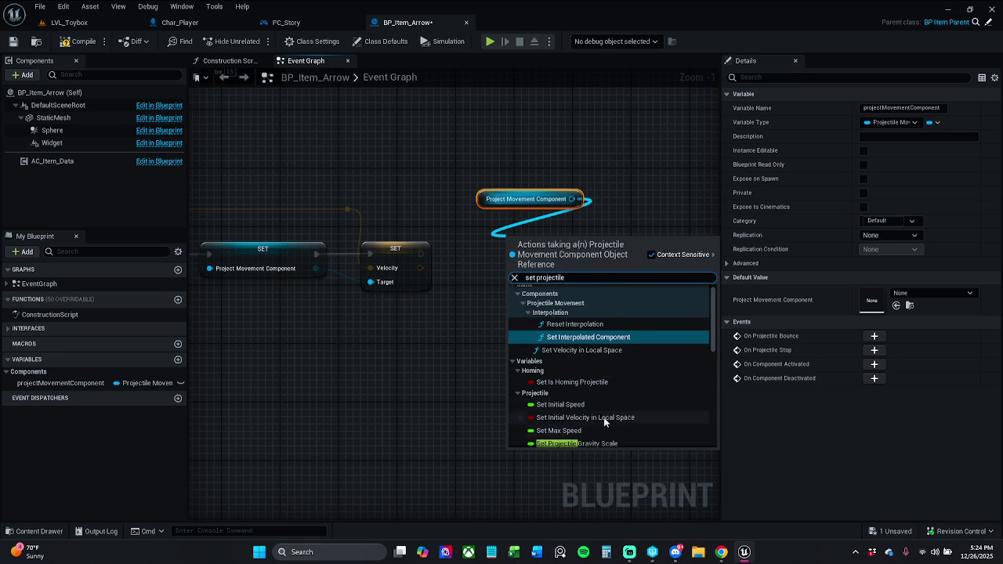
left_click(576, 443)
mouse_move(421, 253)
left_mouse_down()
mouse_move(448, 274)
mouse_move(509, 247)
left_mouse_up()
Arrange the component getter and gravity node neatly beside the velocity chain
left_click_drag(499, 189, 580, 284)
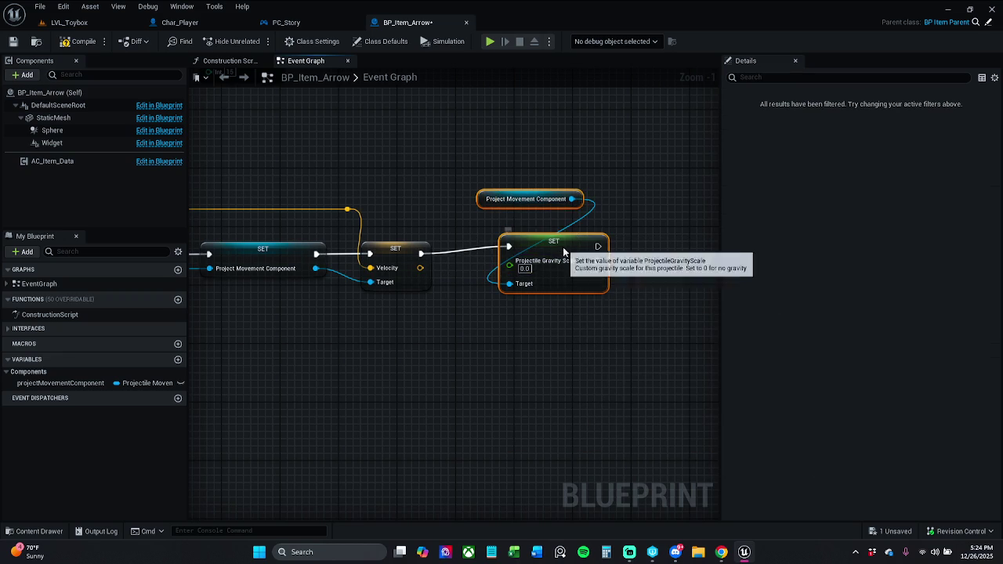
left_click_drag(557, 251, 542, 259)
left_click(615, 154)
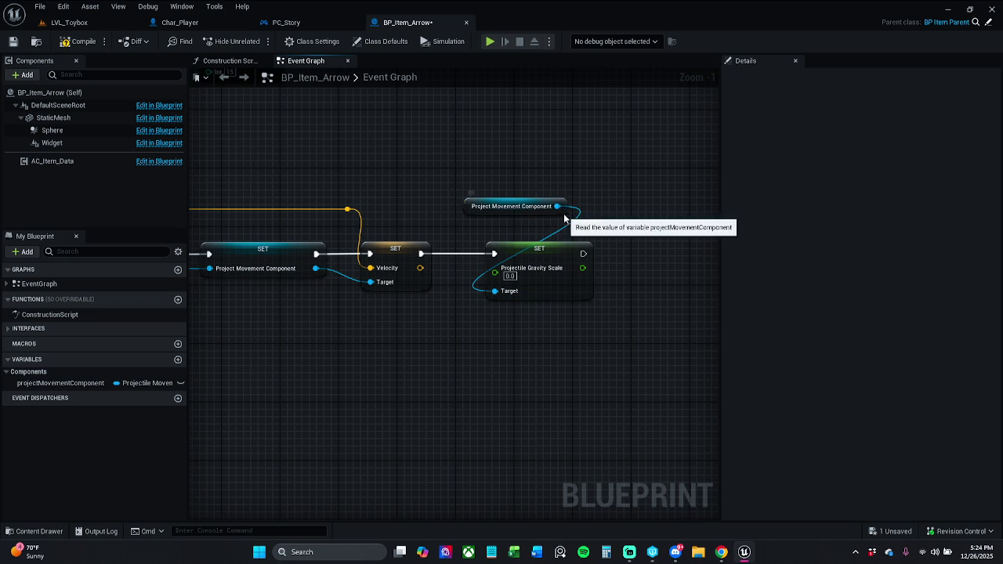
left_click_drag(562, 214, 548, 236)
left_click(425, 200)
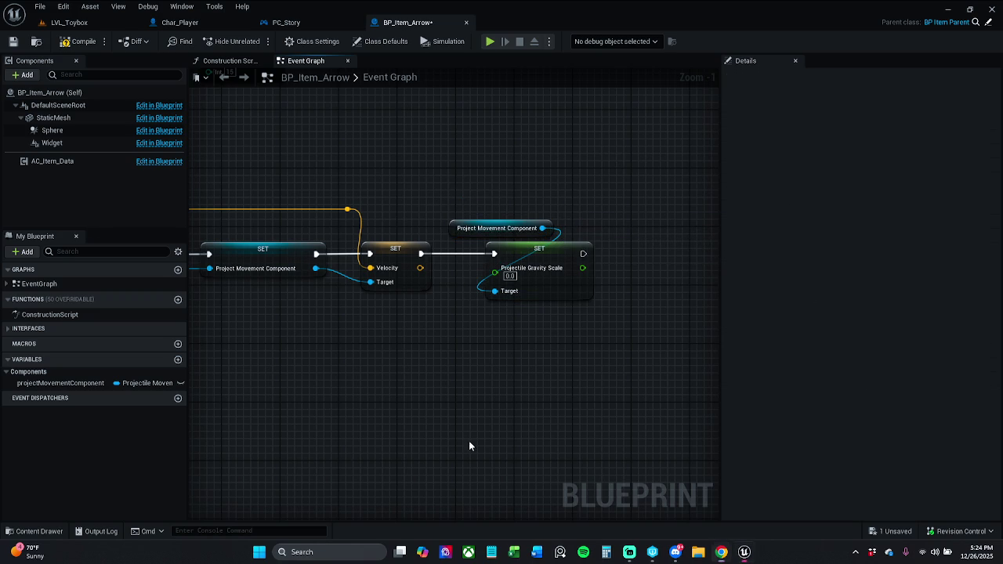
left_click_drag(502, 160, 554, 257)
left_click(563, 217)
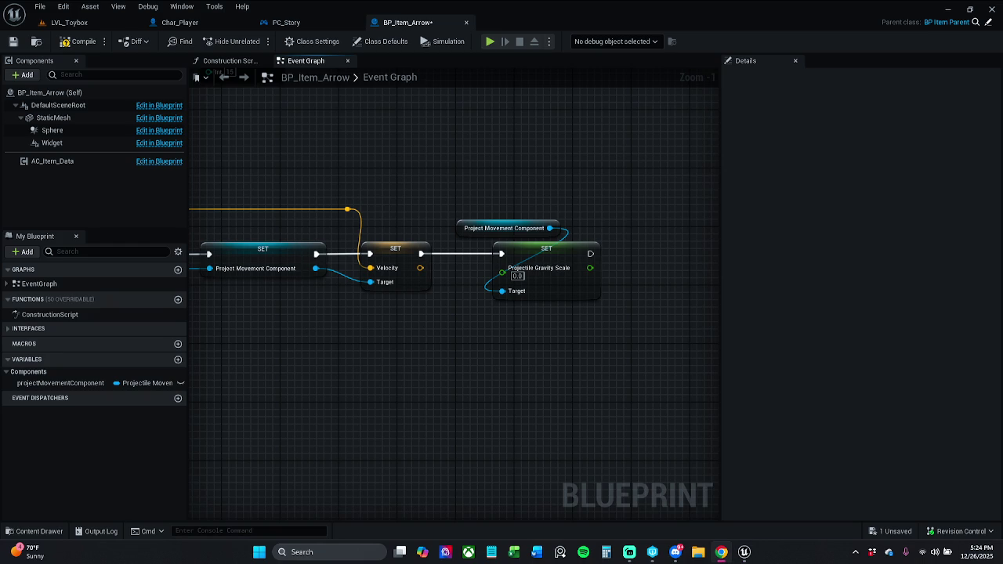
left_click_drag(583, 371, 566, 370)
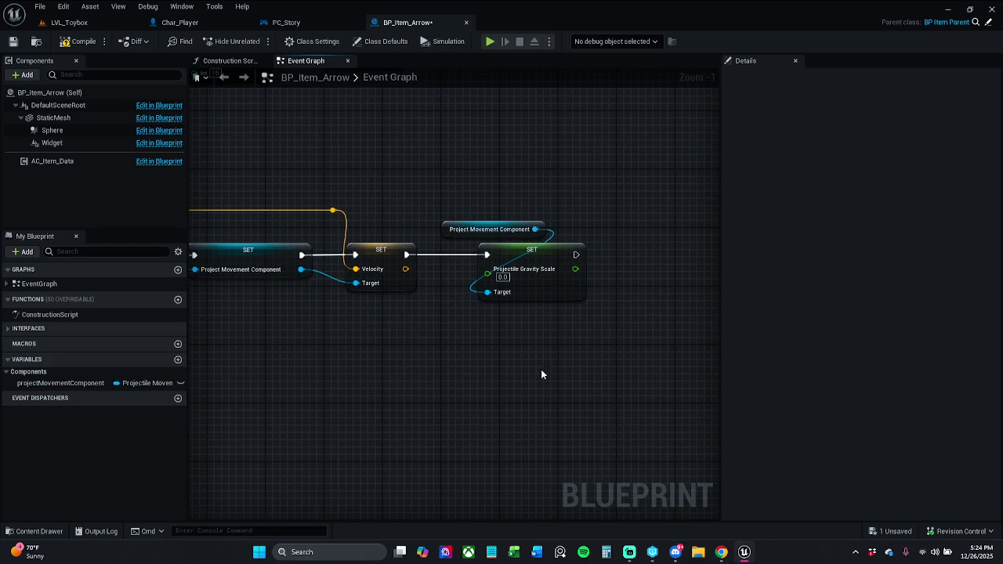
Set the projectile gravity scale to 0.4 and save BP_Item_Arrow
left_click(502, 278)
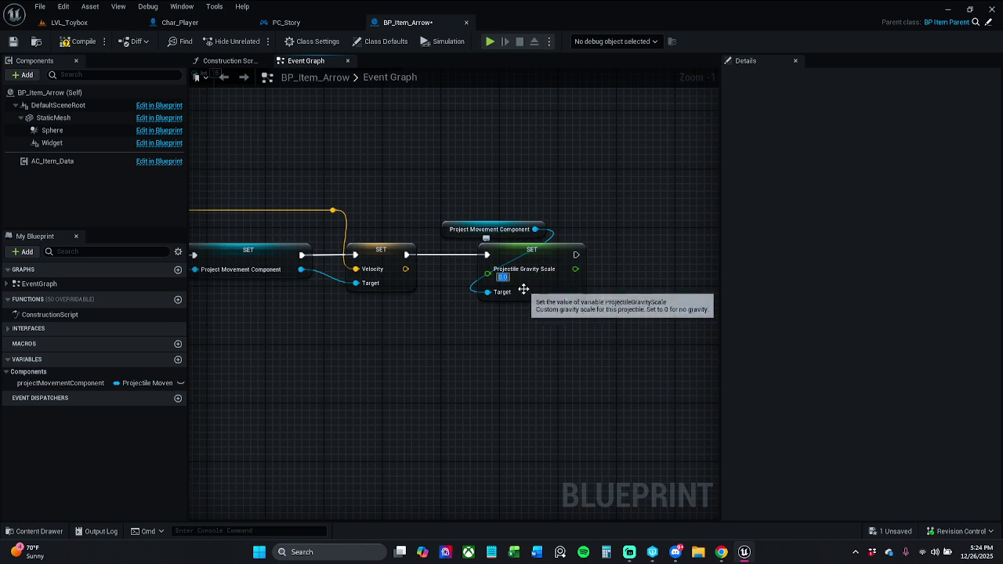
type("0.4")
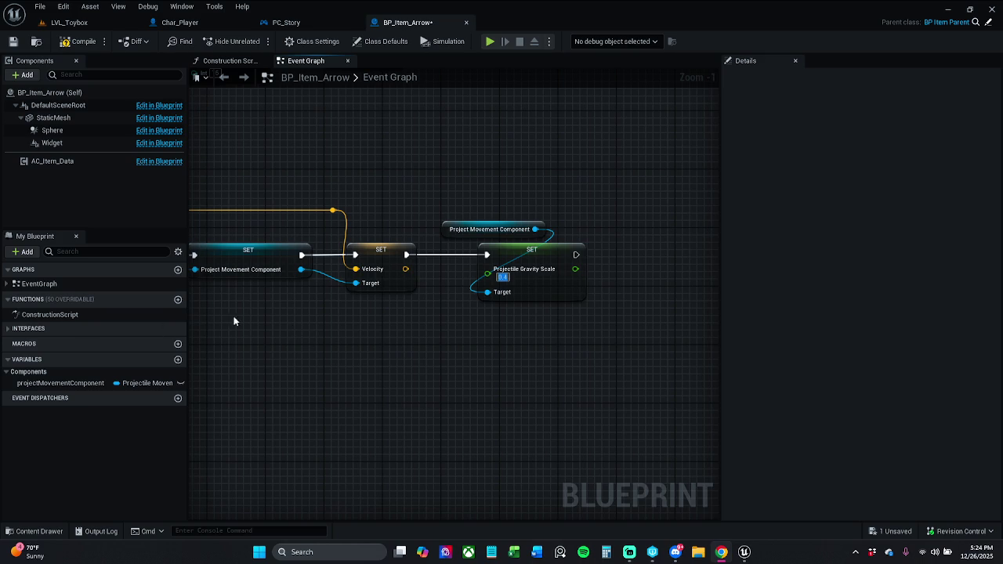
left_click(374, 345)
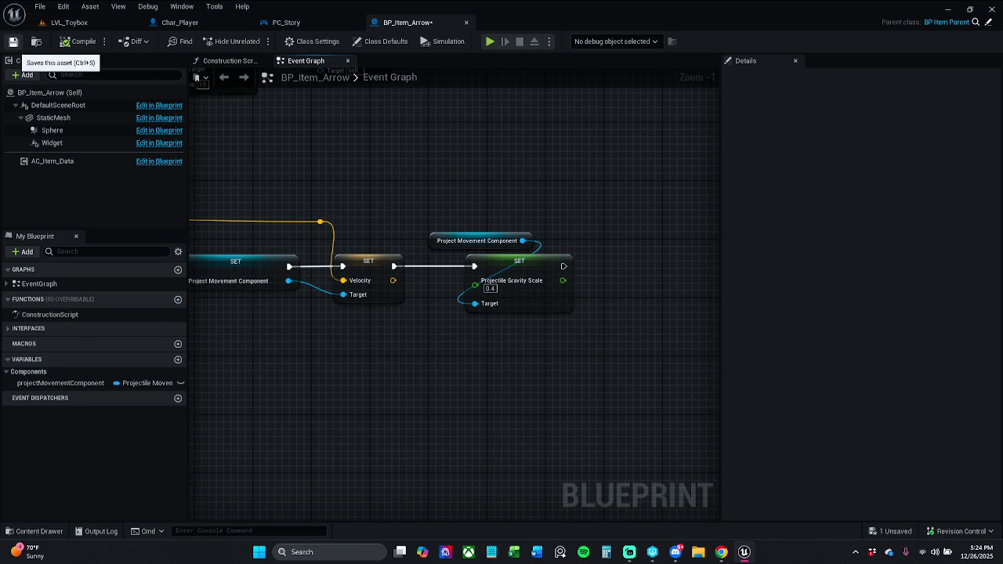
left_click(12, 41)
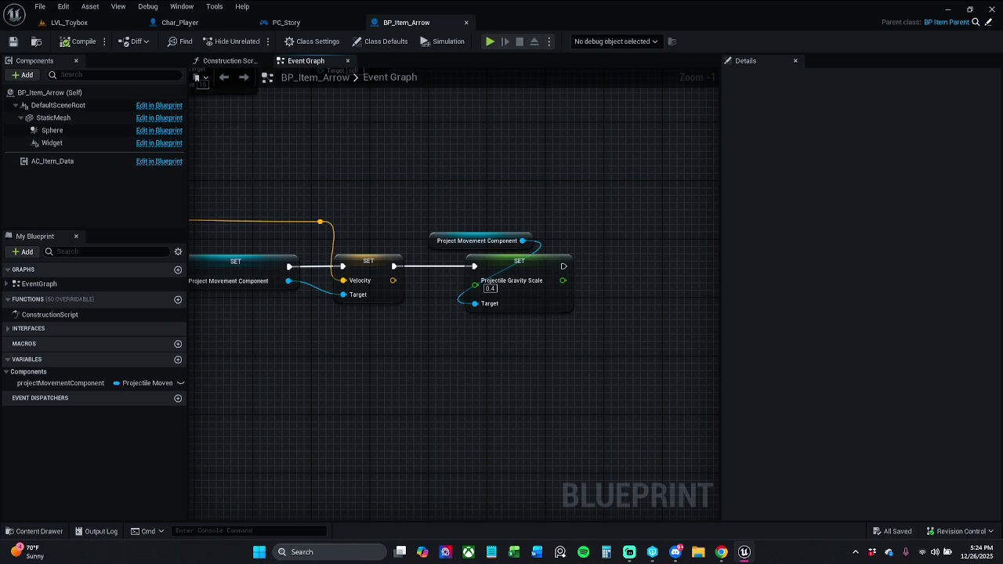
Bring up the Char_Player blueprint
left_click(721, 551)
left_click(36, 5)
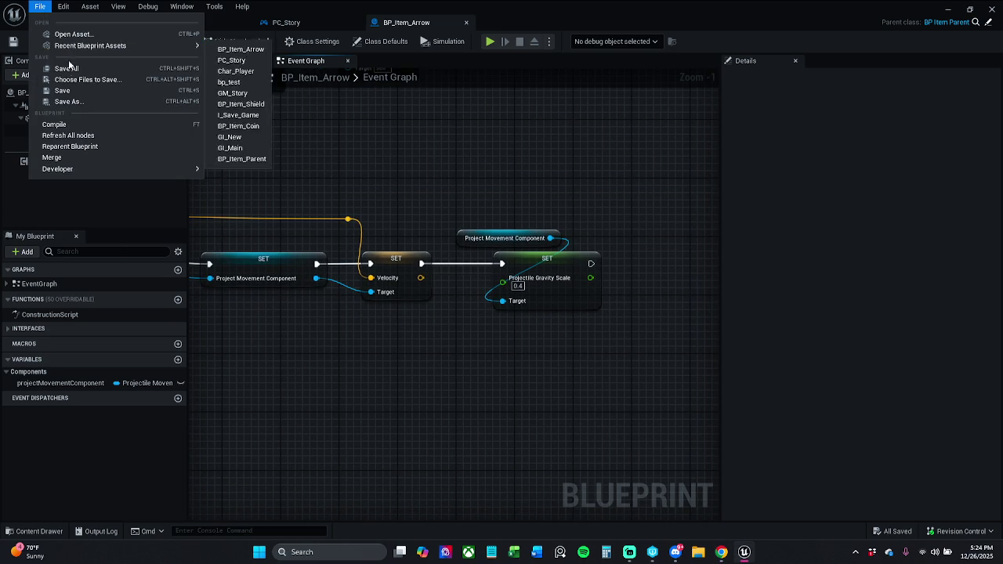
left_click(253, 143)
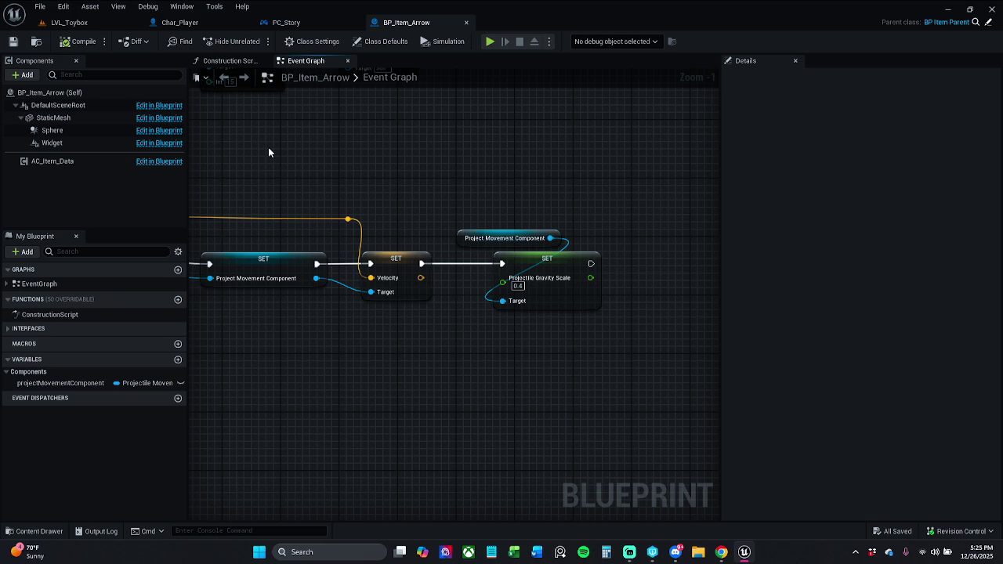
key("alt+Tab")
left_click(196, 22)
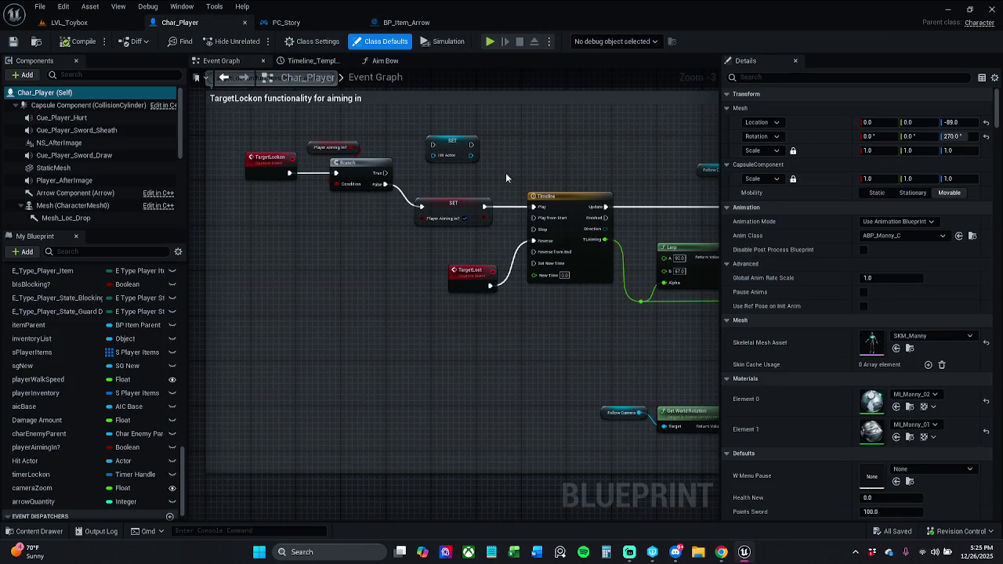
Open SKM_Manny from Char_Player's mesh asset and preview it in the Ar_Aim pose
left_click(909, 348)
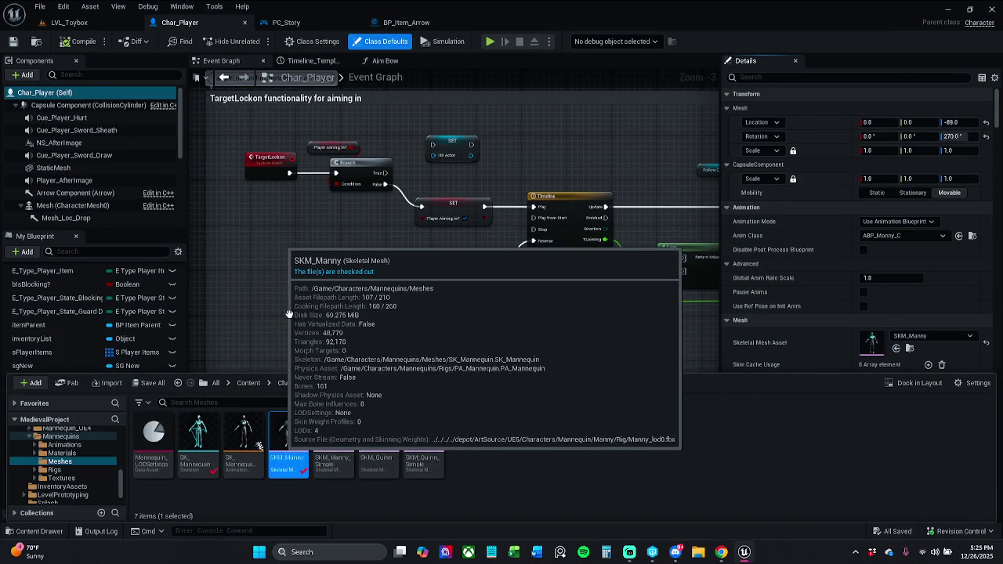
double_click(288, 436)
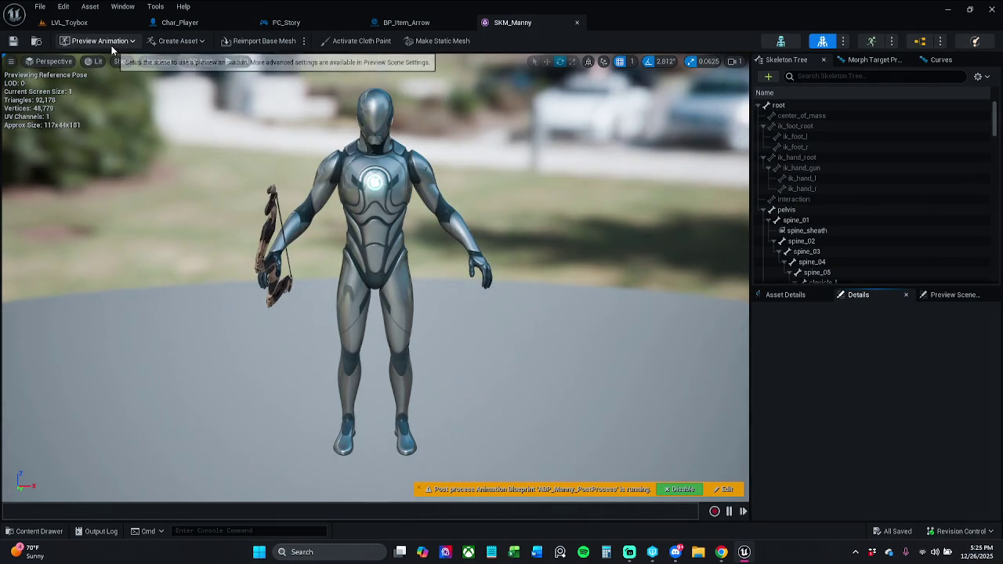
left_click(112, 45)
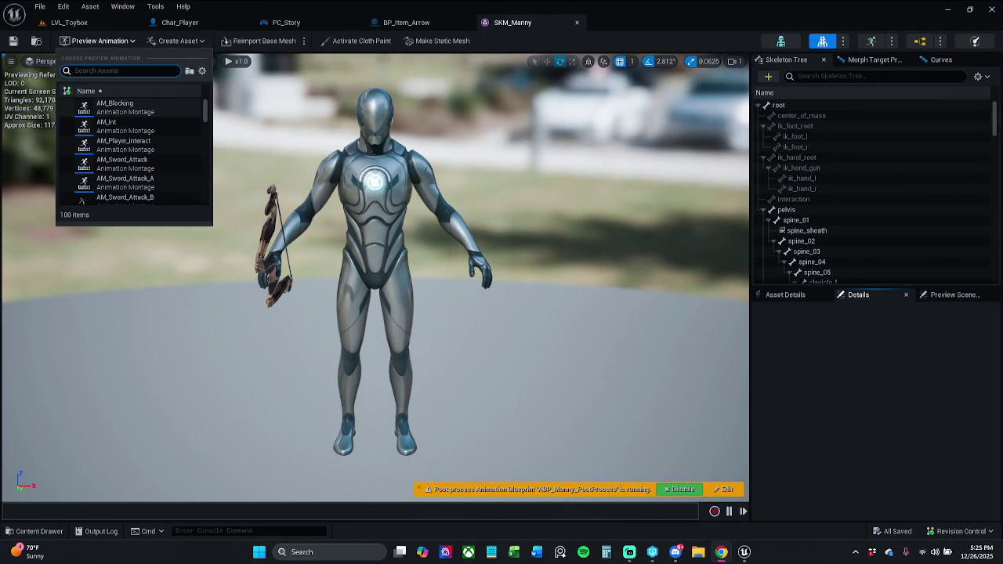
key("Escape")
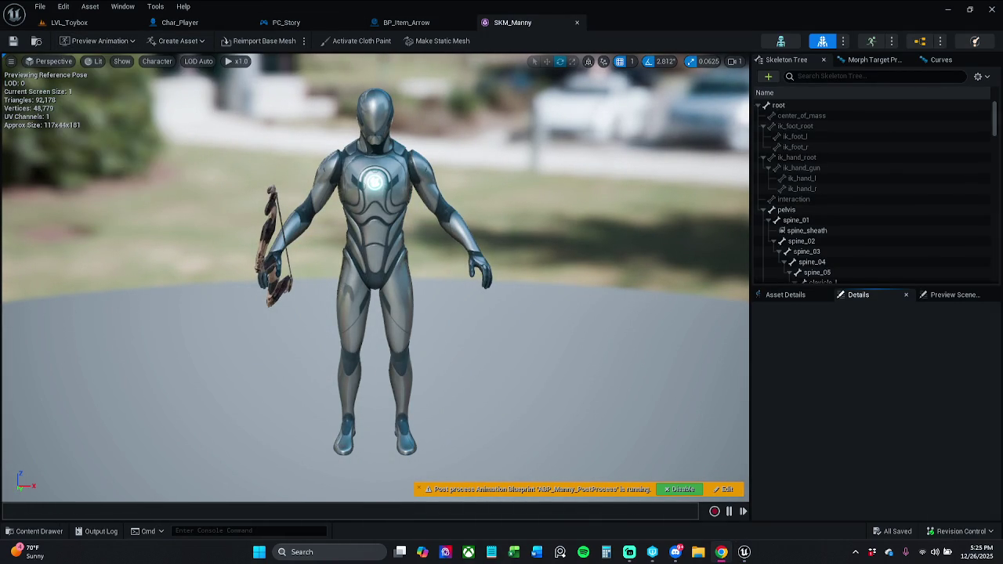
left_click(94, 42)
type("aim")
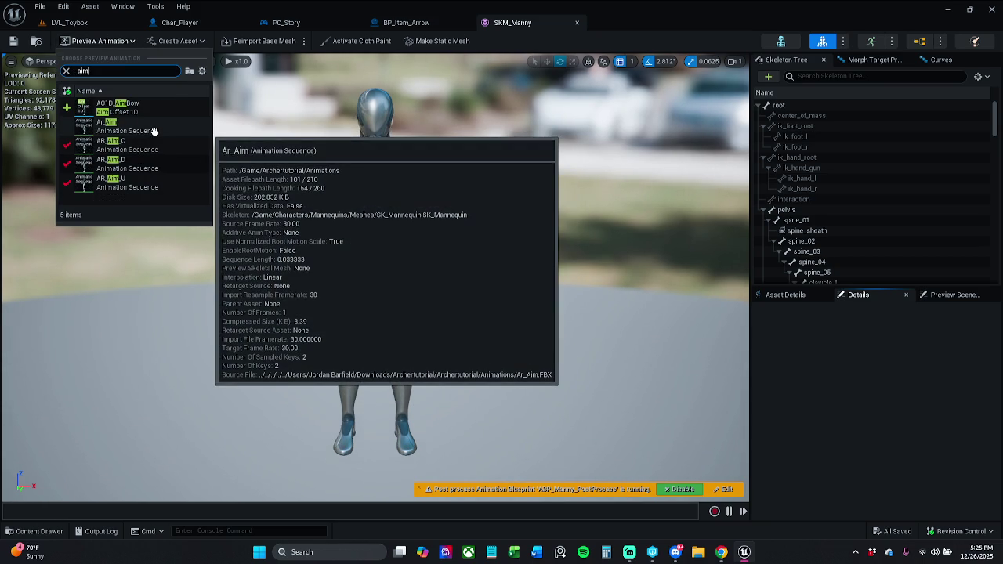
left_click(155, 131)
left_click(154, 131)
left_click_drag(376, 274, 423, 274)
key("f")
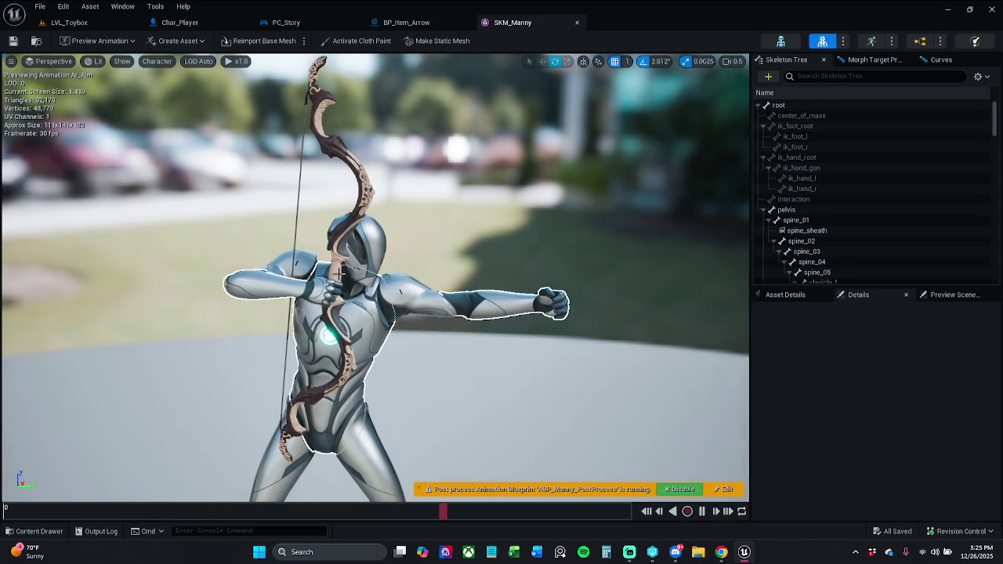
left_click(884, 75)
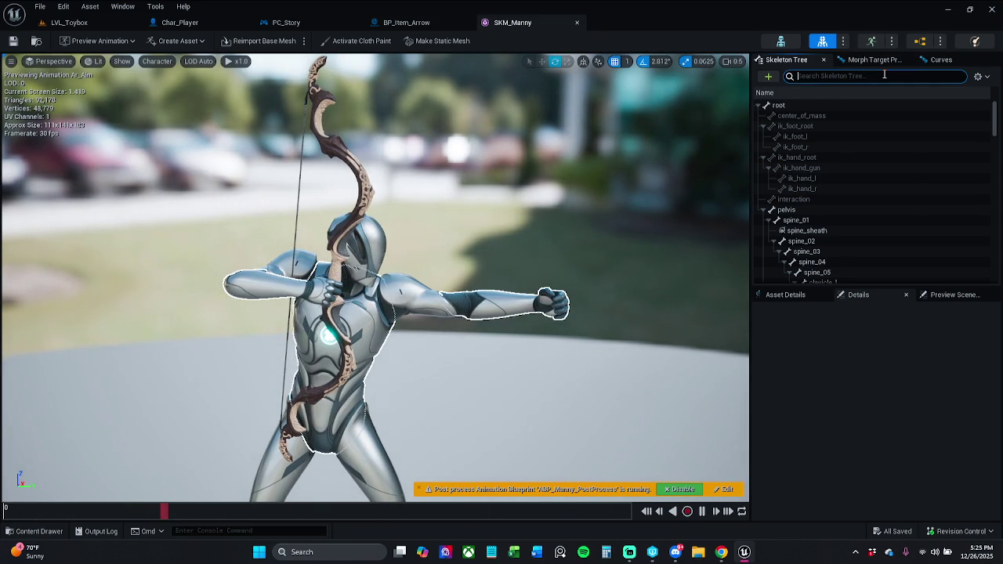
Move hand_r_item to -9.21243, 3.777181, 2.283889, save SKM_Manny, and return to LVL_Toybox
type("hand")
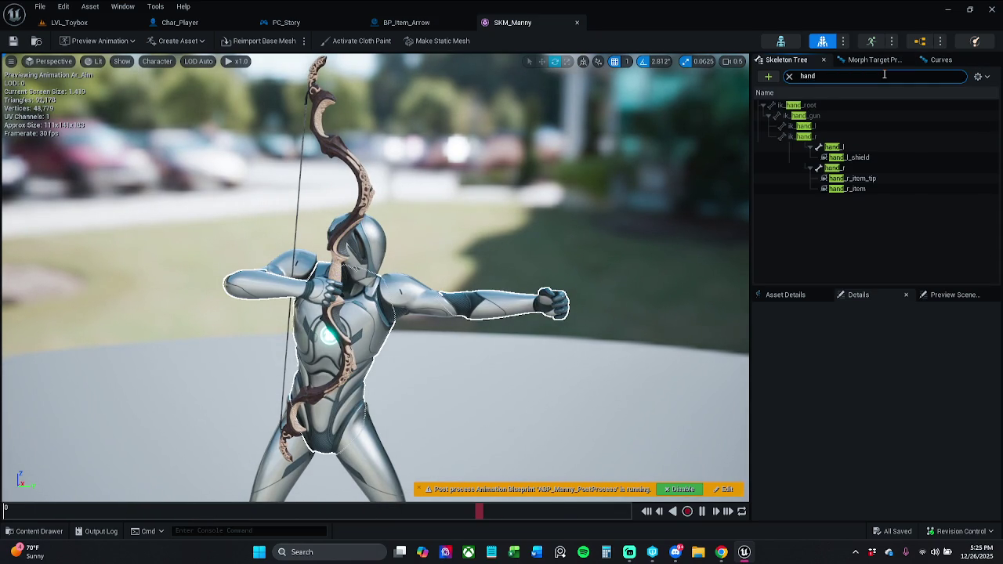
left_click(872, 187)
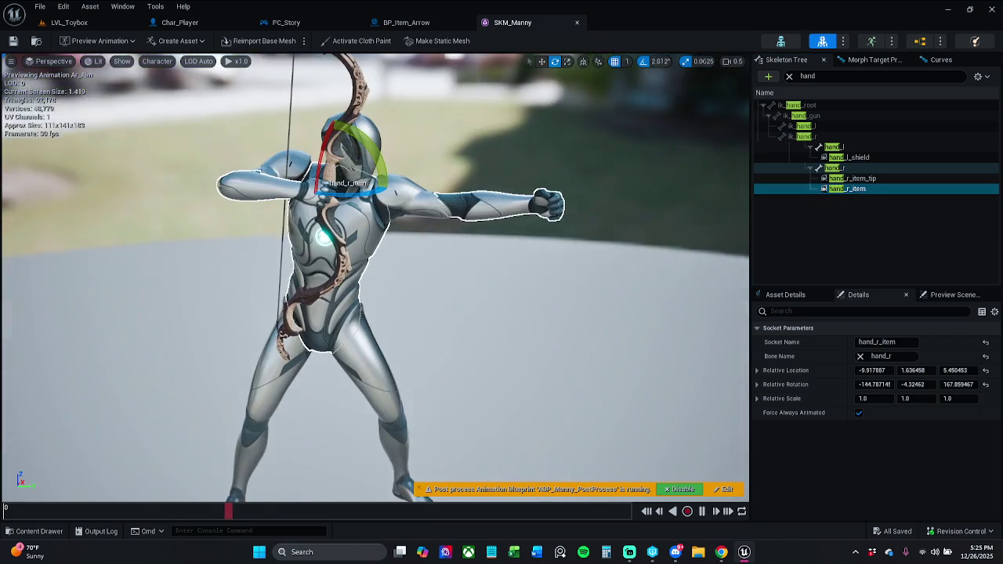
key("w")
mouse_move(349, 227)
left_mouse_down()
mouse_move(334, 257)
mouse_move(338, 248)
left_mouse_up()
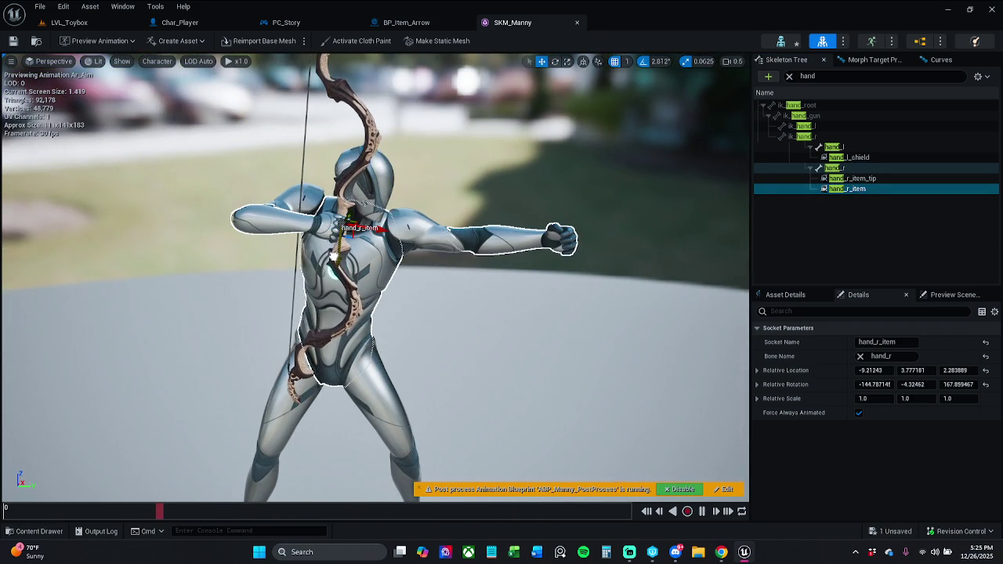
key("ctrl+s")
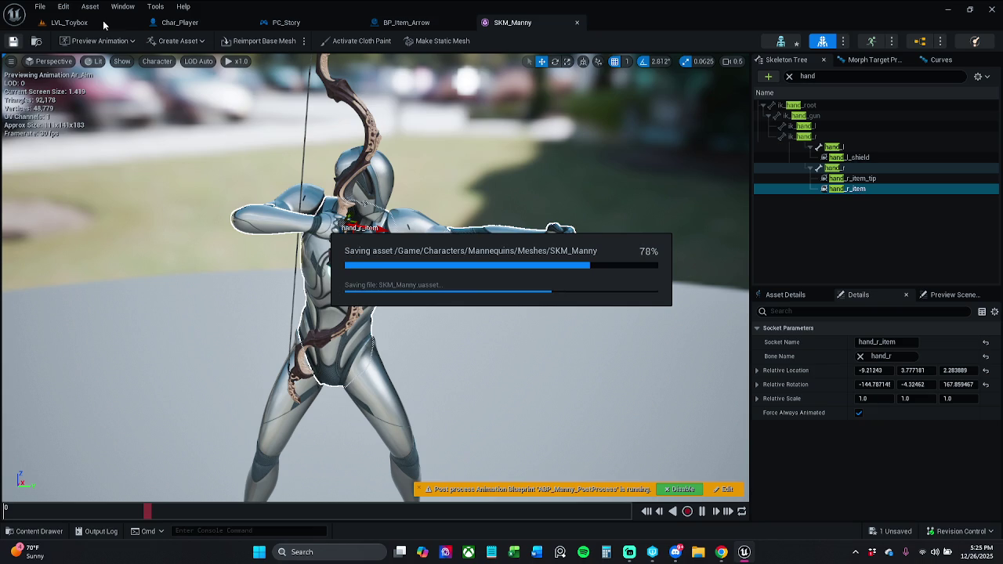
left_click(103, 20)
Play LVL_Toybox, run forward to check the bow, then stop and return to SKM_Manny
left_click(255, 40)
key("w")
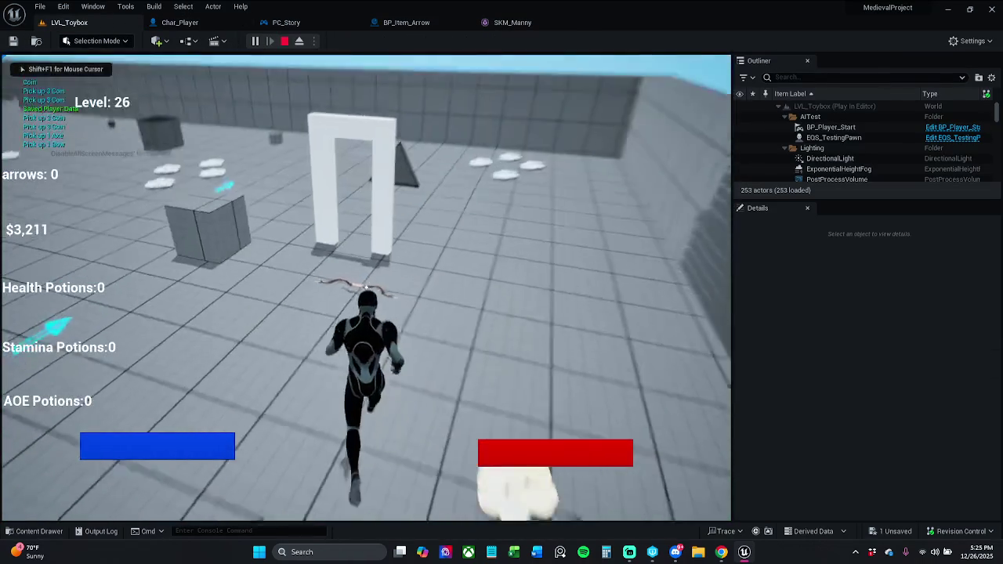
key("w")
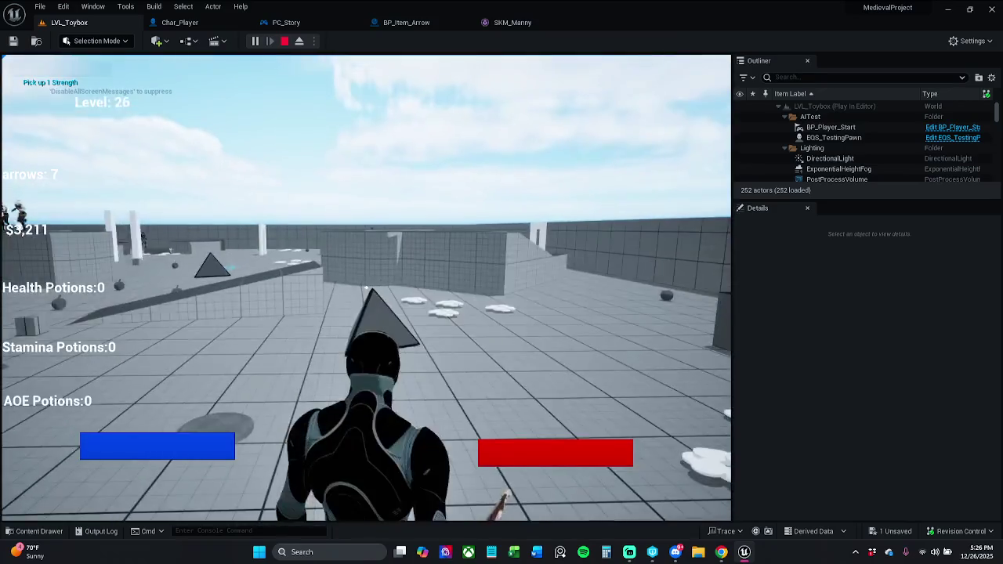
key("Escape")
left_click(523, 22)
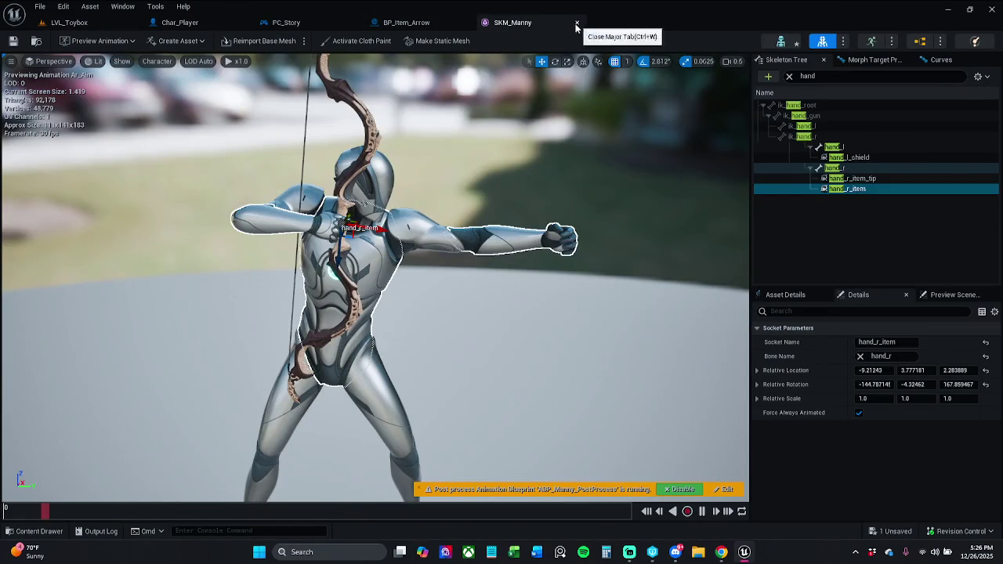
Drag hand_r_item to -81.670705, 24.946492, 9.216769 so the bow grip sits in the hand
left_click_drag(394, 209, 389, 196)
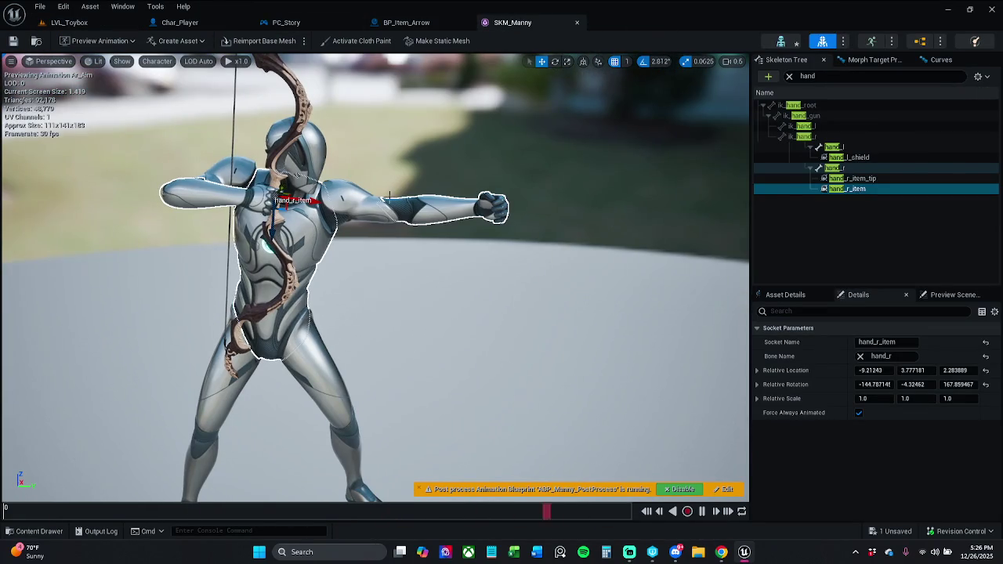
mouse_move(321, 204)
left_mouse_down()
mouse_move(502, 259)
mouse_move(533, 223)
mouse_move(576, 209)
mouse_move(541, 213)
left_mouse_up()
left_click_drag(370, 240, 375, 221)
mouse_move(470, 259)
left_mouse_down()
mouse_move(518, 250)
mouse_move(474, 247)
left_mouse_up()
mouse_move(302, 218)
left_mouse_down()
mouse_move(228, 205)
mouse_move(287, 198)
mouse_move(280, 206)
mouse_move(313, 250)
mouse_move(421, 335)
mouse_move(381, 320)
mouse_move(407, 361)
mouse_move(583, 384)
mouse_move(490, 312)
left_mouse_up()
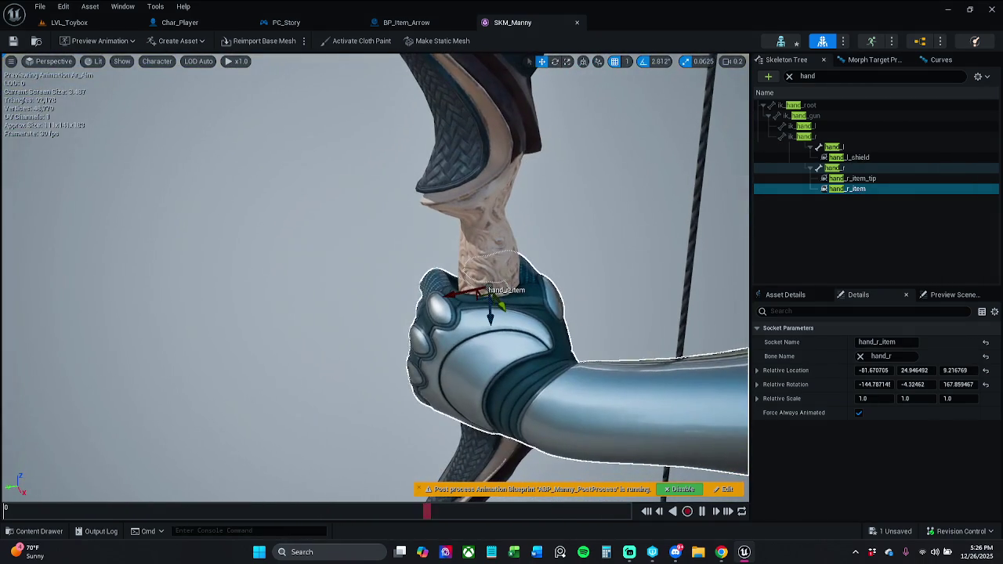
Save SKM_Manny and start a new play-test of LVL_Toybox
left_click(13, 40)
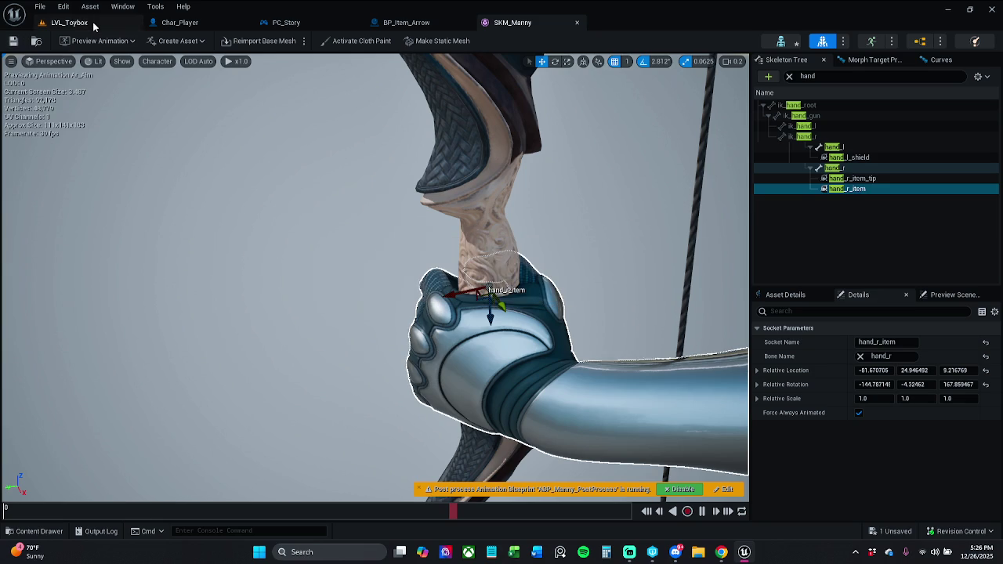
left_click(92, 22)
left_click(254, 41)
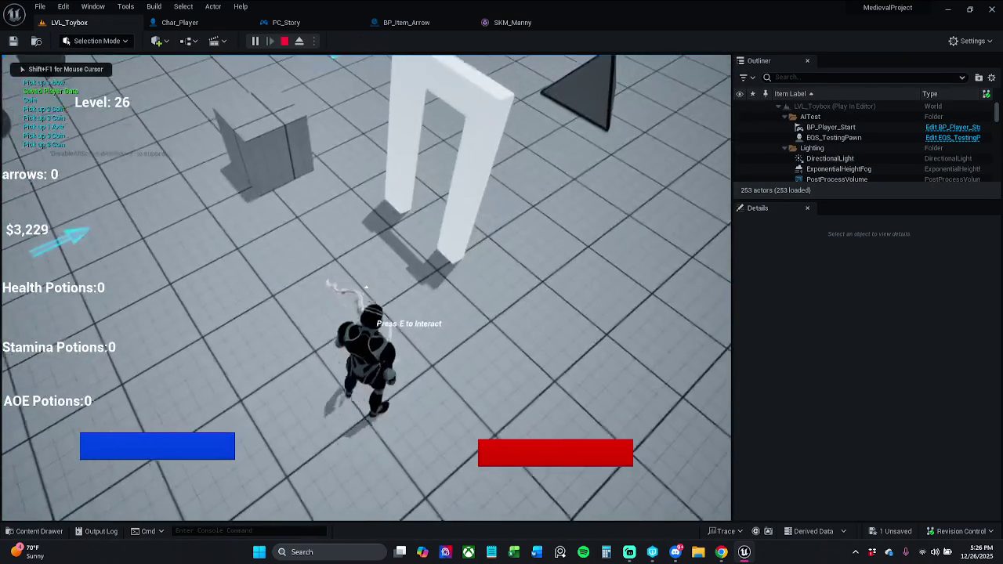
Run the character forward, stop the play-test, and return to the SKM_Manny editor
key("w")
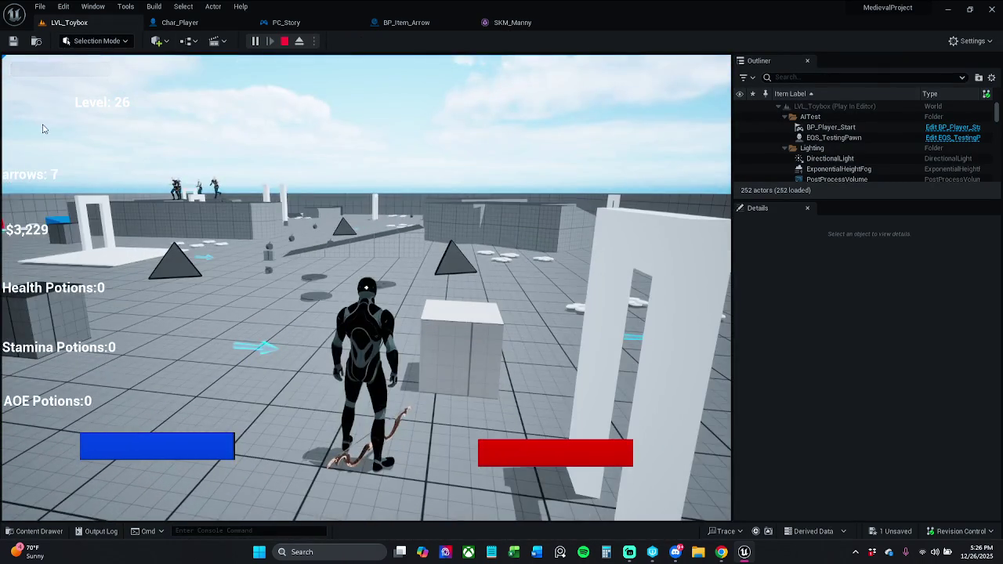
key("Escape")
left_click(184, 22)
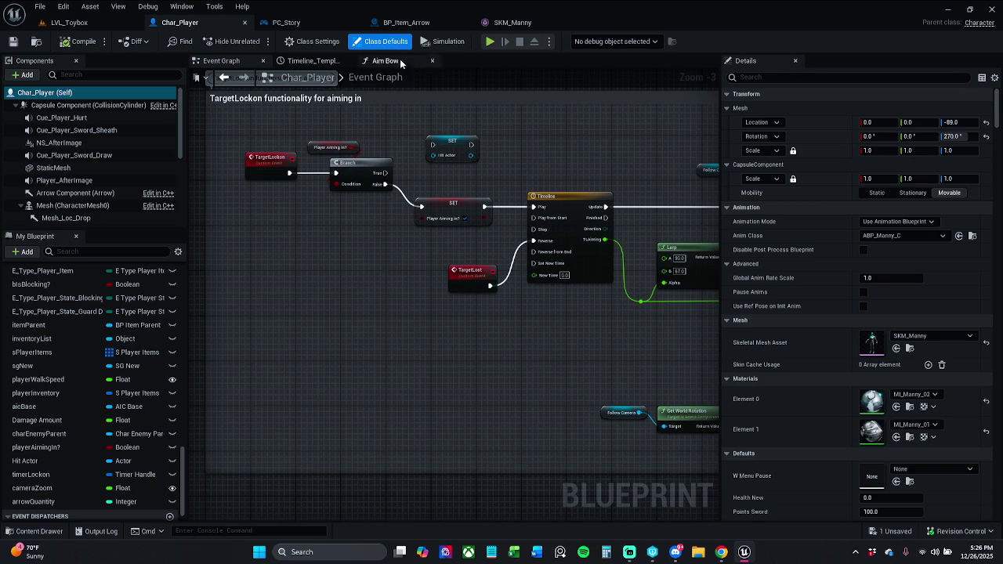
left_click(505, 24)
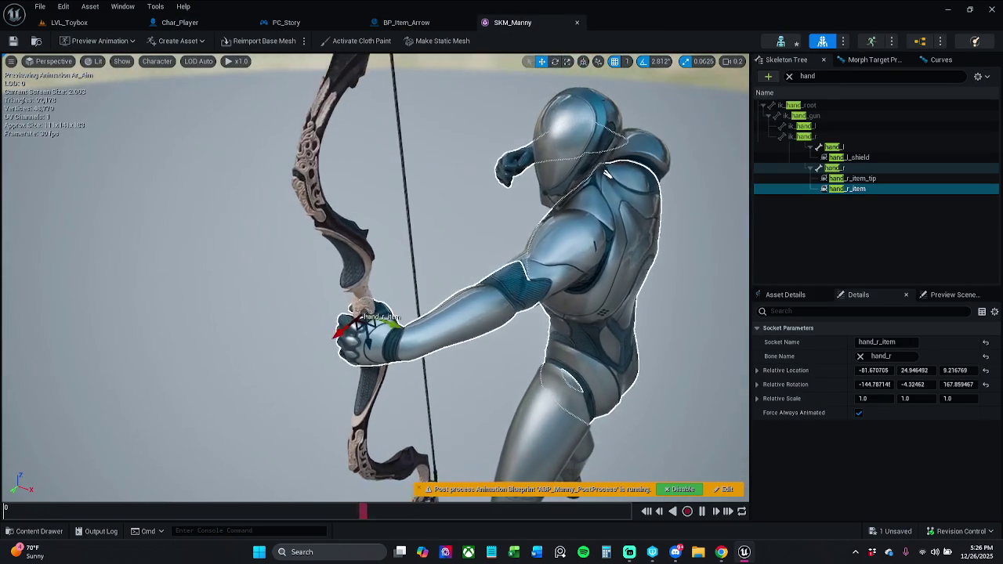
Undo the last three hand_r_item socket moves, returning it near its original position in the hand
key("ctrl+z")
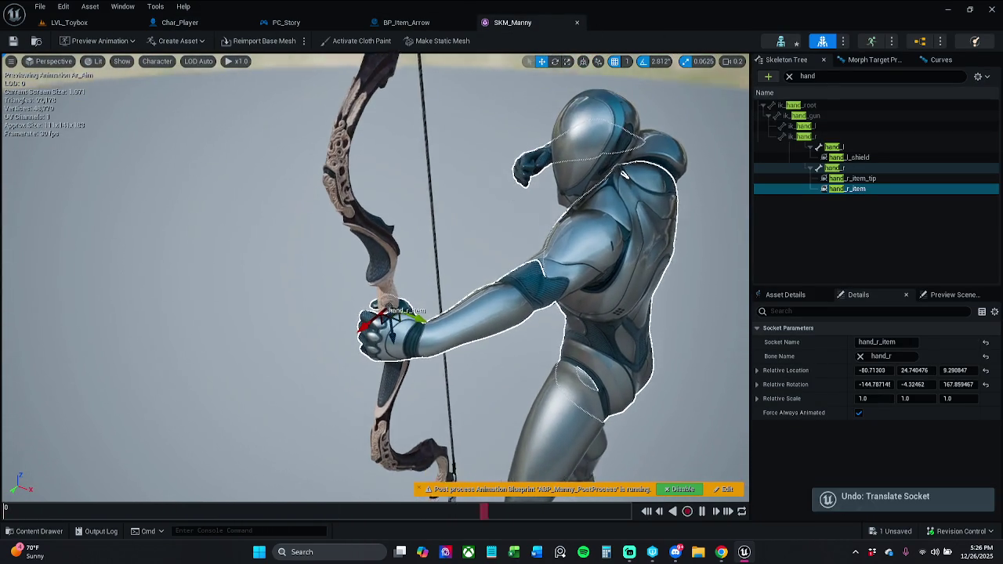
key("ctrl+z")
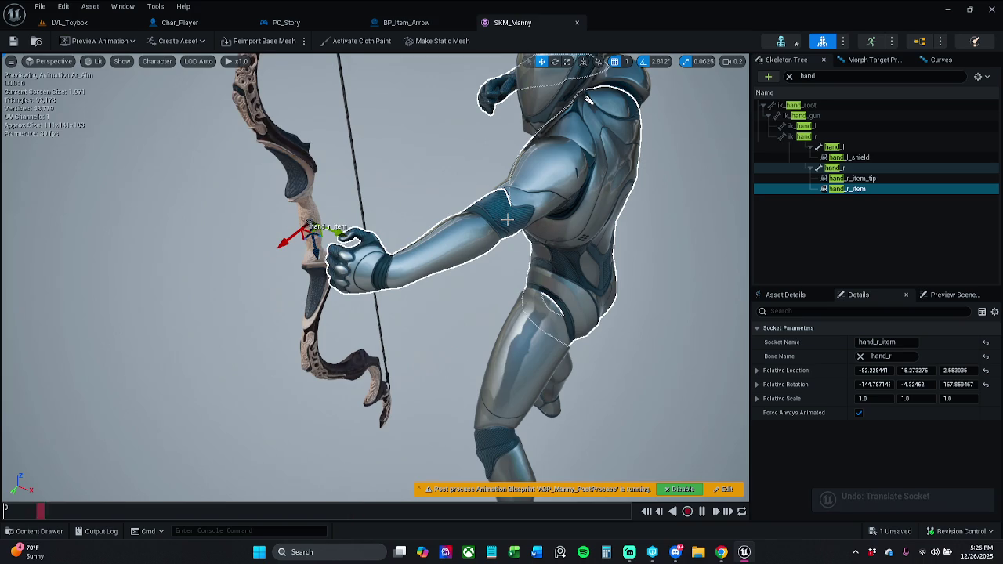
key("ctrl+z")
mouse_move(391, 223)
left_mouse_down()
mouse_move(408, 125)
mouse_move(345, 254)
mouse_move(305, 280)
mouse_move(313, 259)
mouse_move(310, 266)
left_mouse_up()
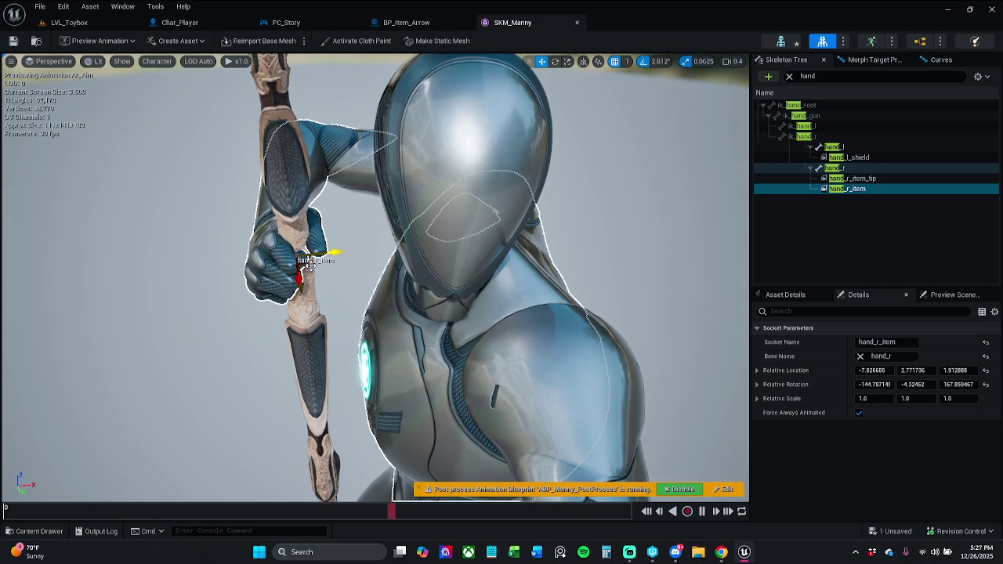
Save the SKM_Manny asset with the socket at -7.83, 2.77, 1.81 and close its editor
scroll(310, 266, "down", 5)
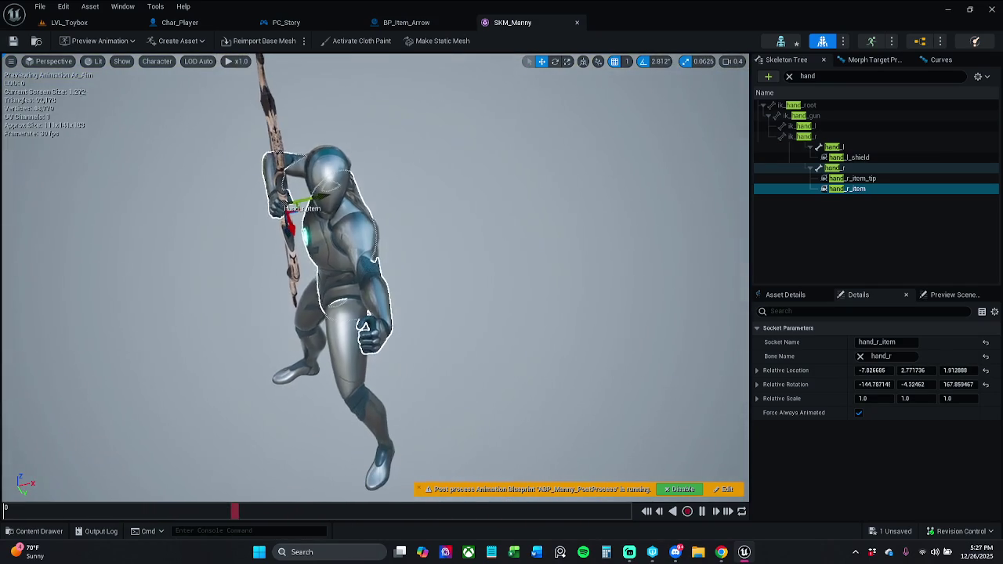
left_click(12, 41)
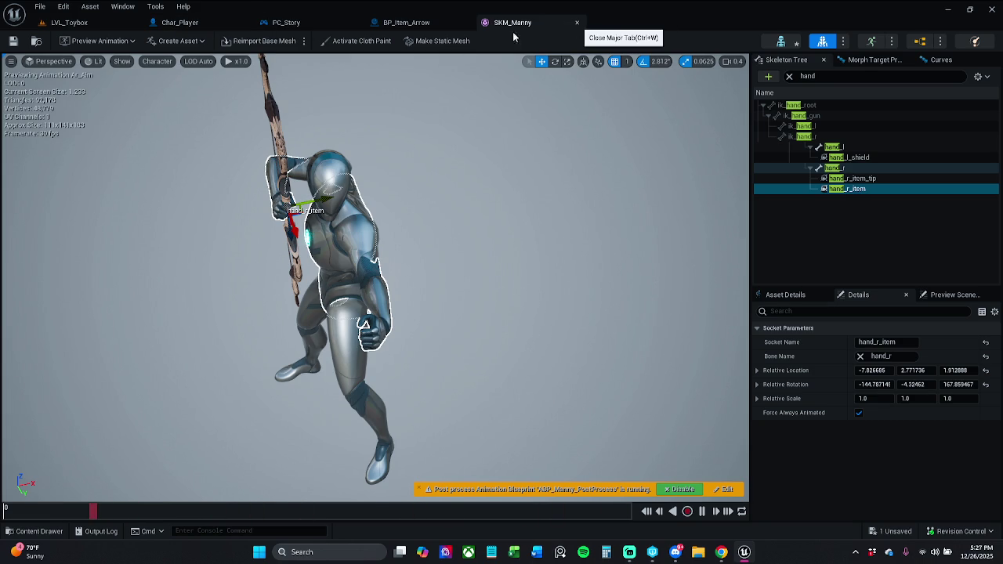
left_click(577, 22)
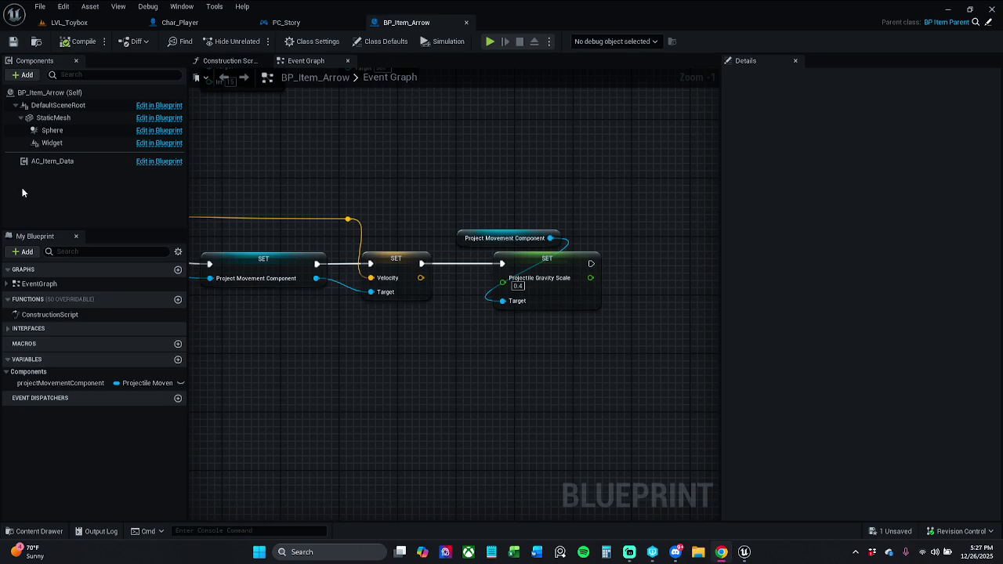
Play-test LVL_Toybox, running forward and attacking twice with the bow-carrying character, then stop the session
left_click(79, 22)
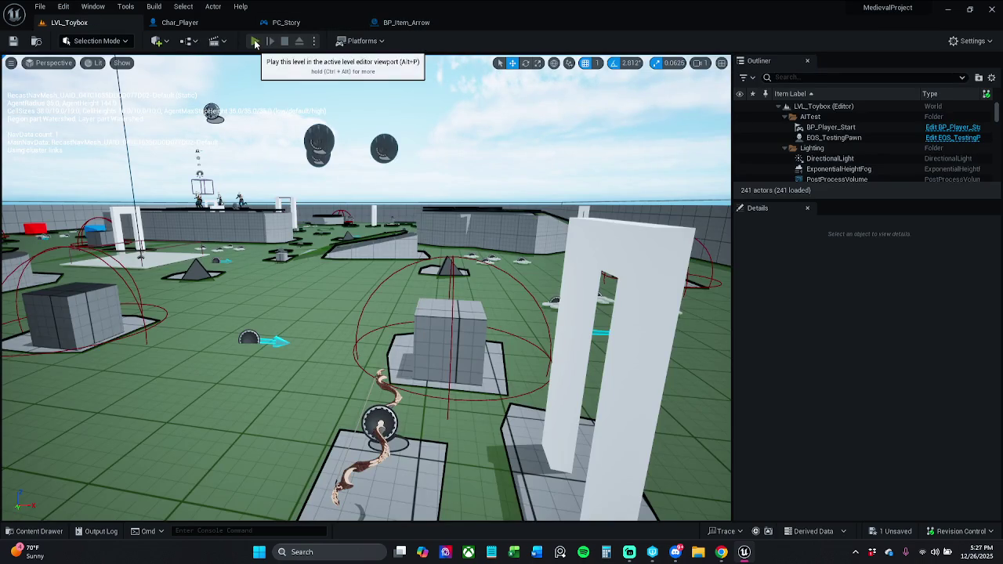
left_click(255, 42)
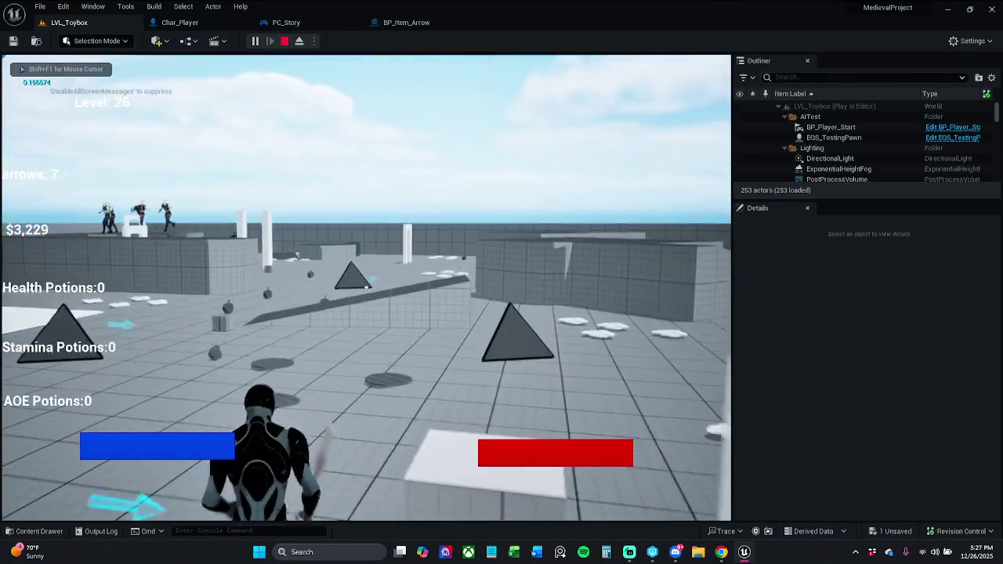
left_click(366, 287)
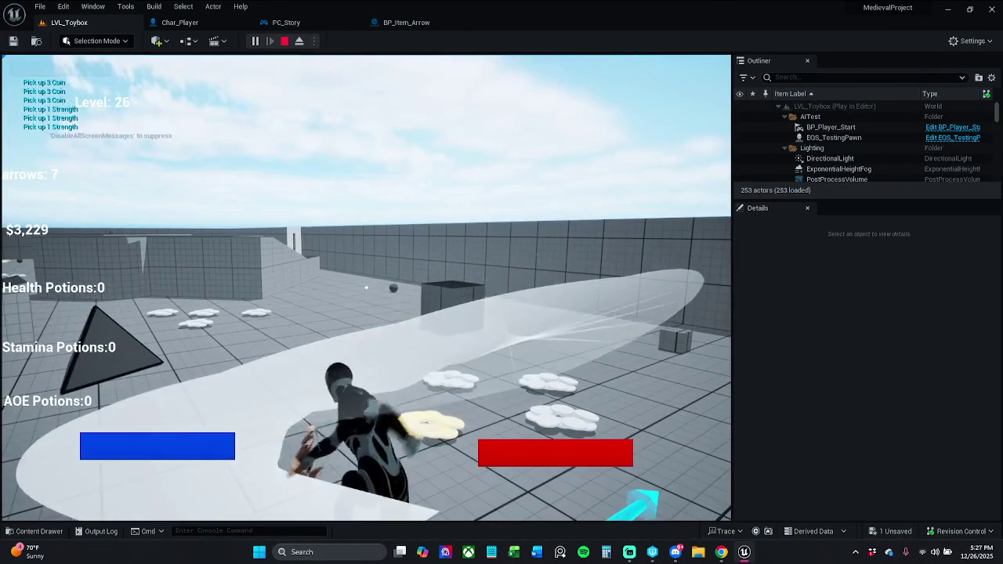
key("w")
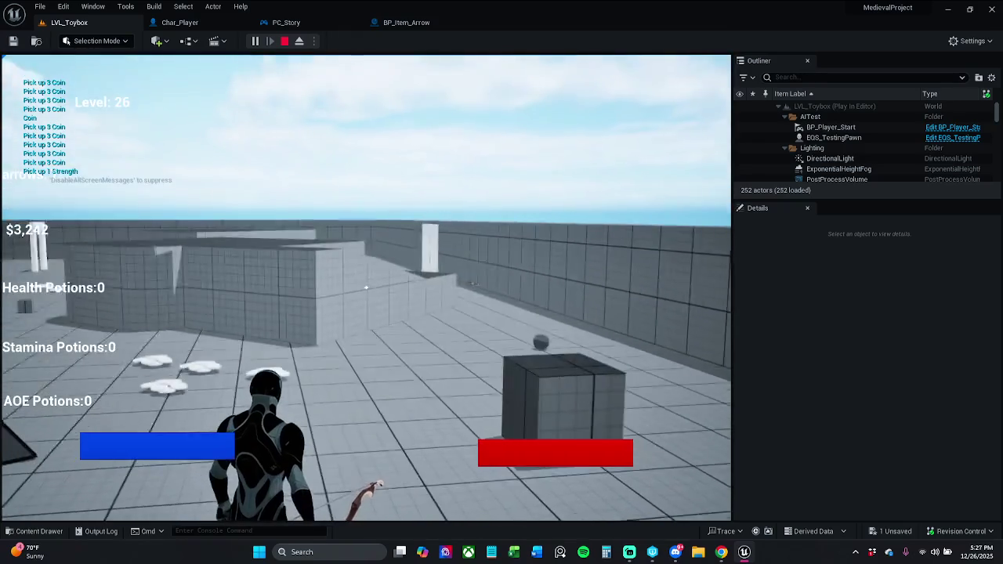
left_click(365, 287)
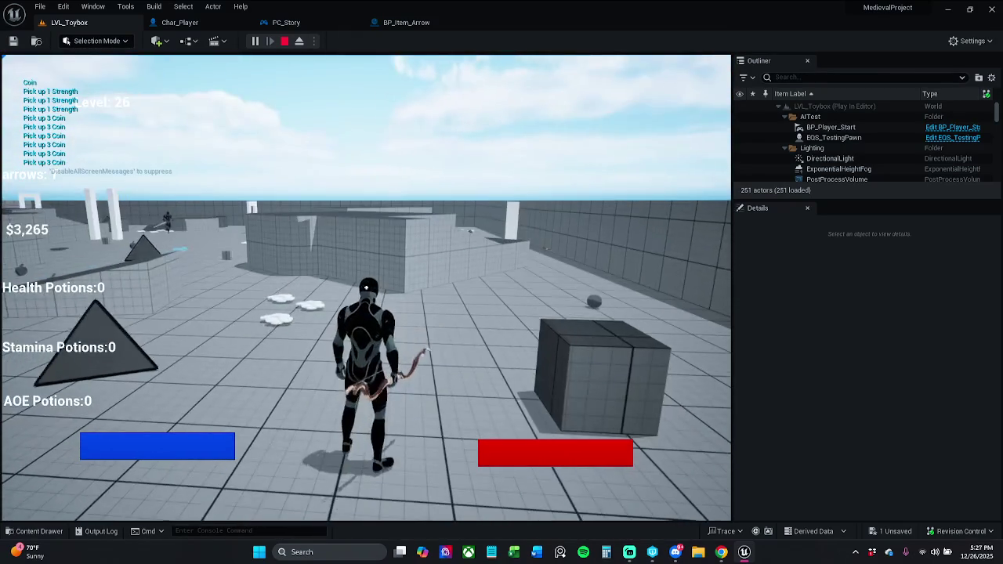
key("Escape")
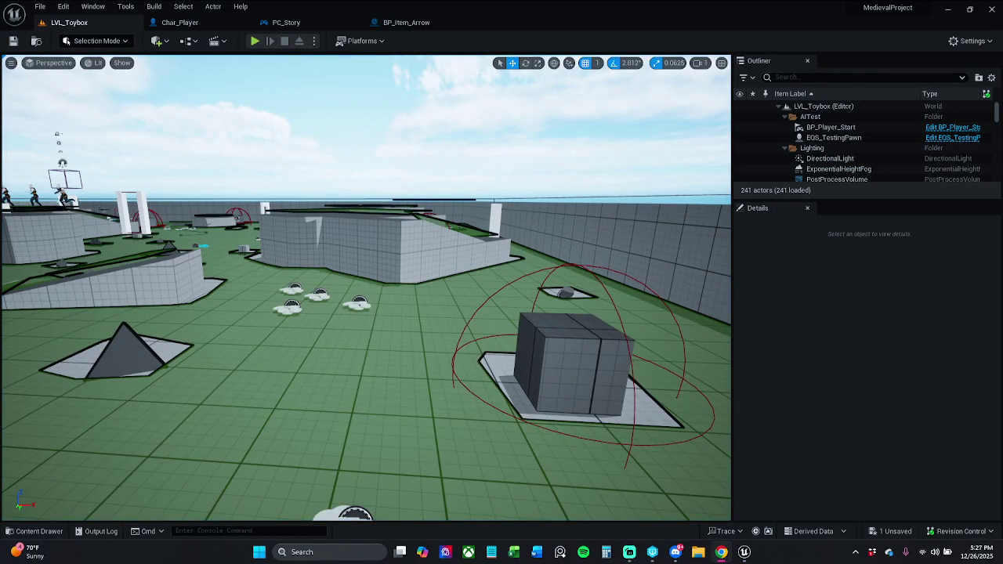
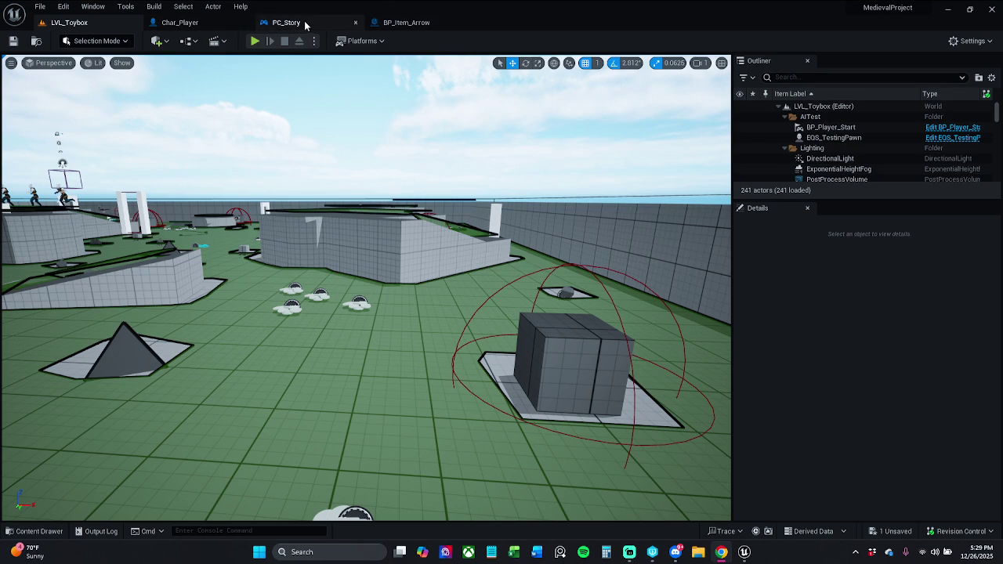
Look over the projectile movement nodes in BP_Item_Arrow's event graph
left_click(408, 22)
scroll(493, 302, "up", 2)
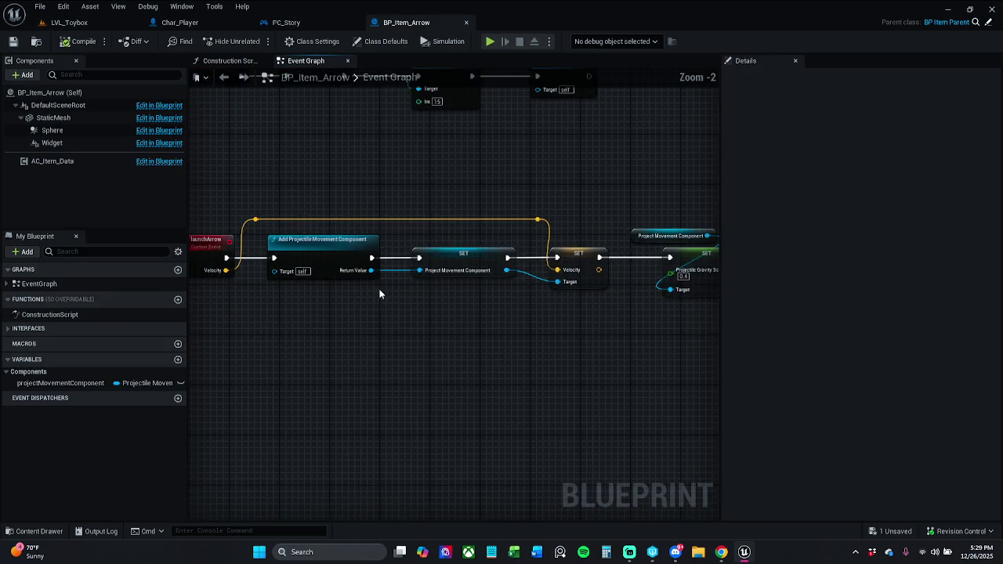
scroll(413, 269, "up", 2)
scroll(448, 299, "down", 1)
mouse_move(448, 298)
left_mouse_down()
mouse_move(562, 298)
mouse_move(427, 297)
left_mouse_up()
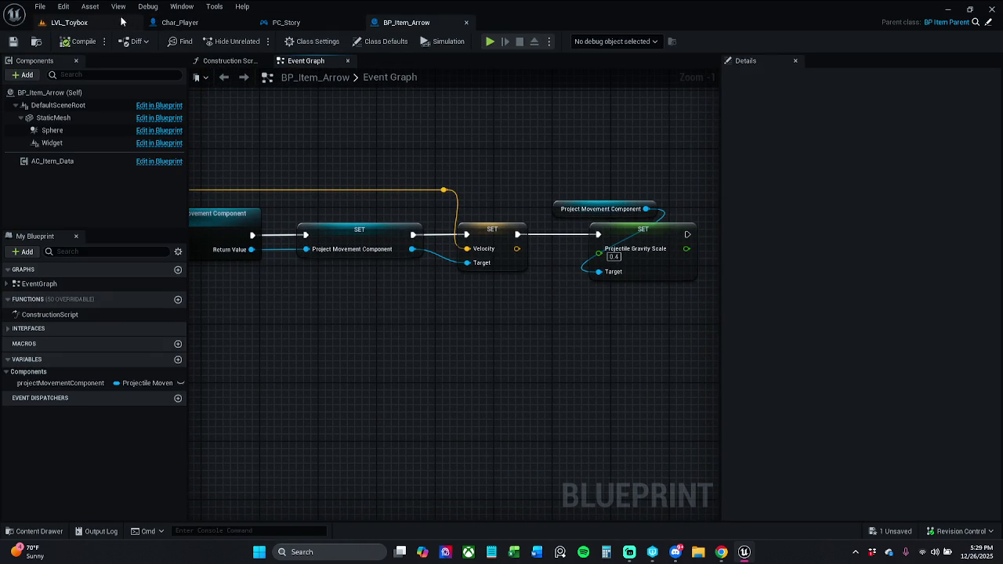
In PC_Story's Combat Functionality graph, show the Timeline, Lerp (67–90) and Set Field Of View nodes
left_click(175, 24)
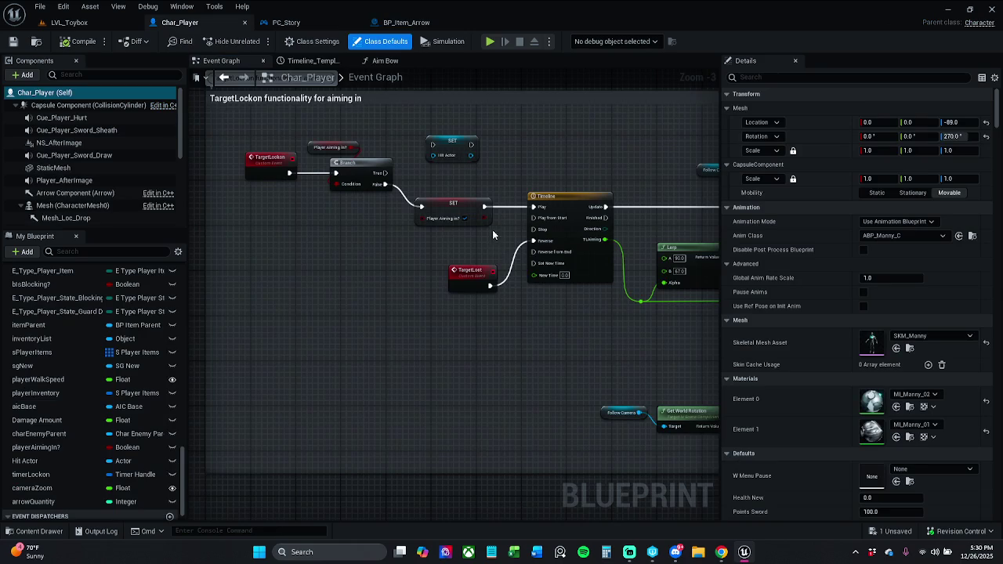
left_click(286, 22)
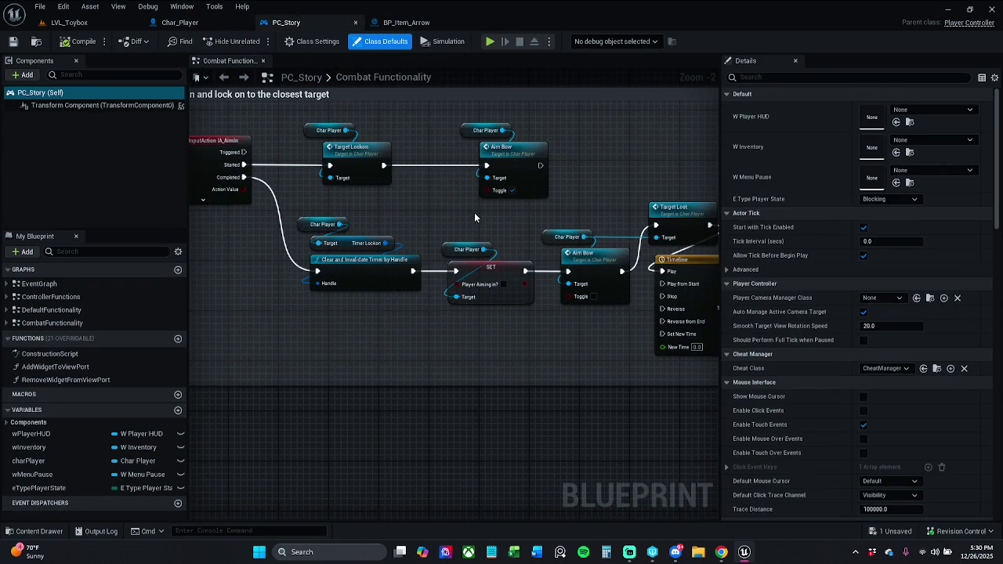
left_click_drag(475, 213, 355, 198)
left_click_drag(558, 184, 434, 181)
left_click_drag(470, 224, 655, 319)
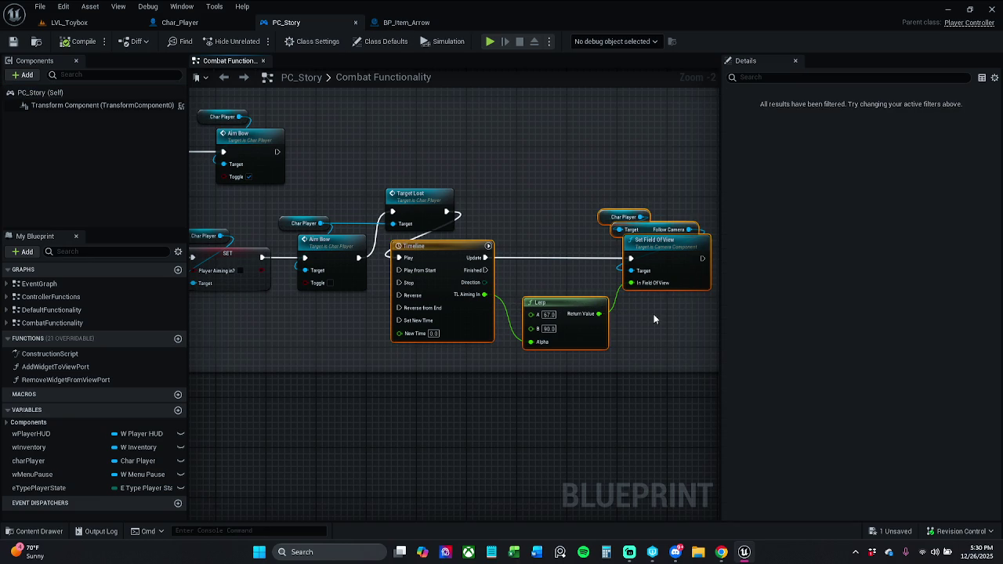
left_click(559, 194)
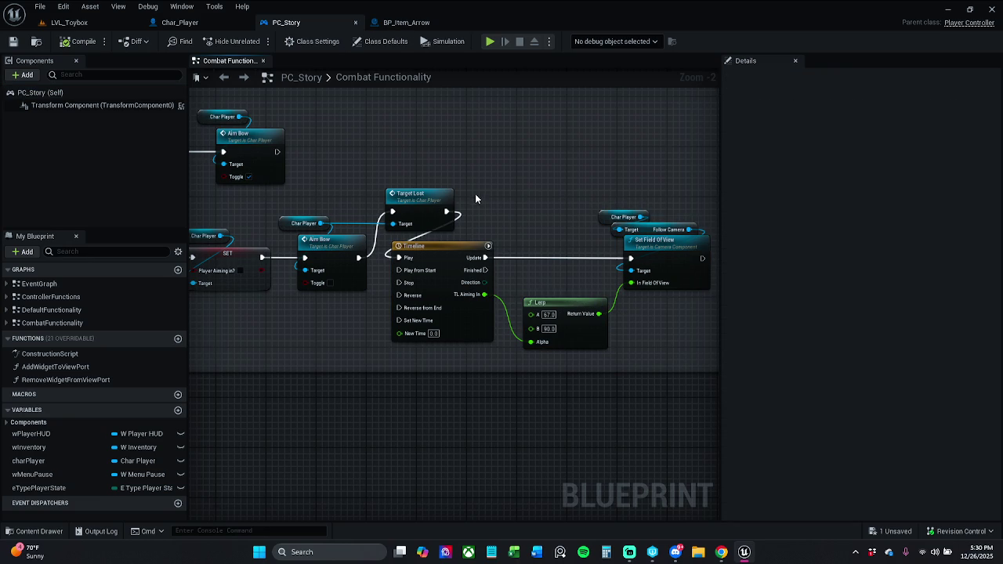
Inspect the TargetLost event in Char_Player and save the blueprint
double_click(419, 202)
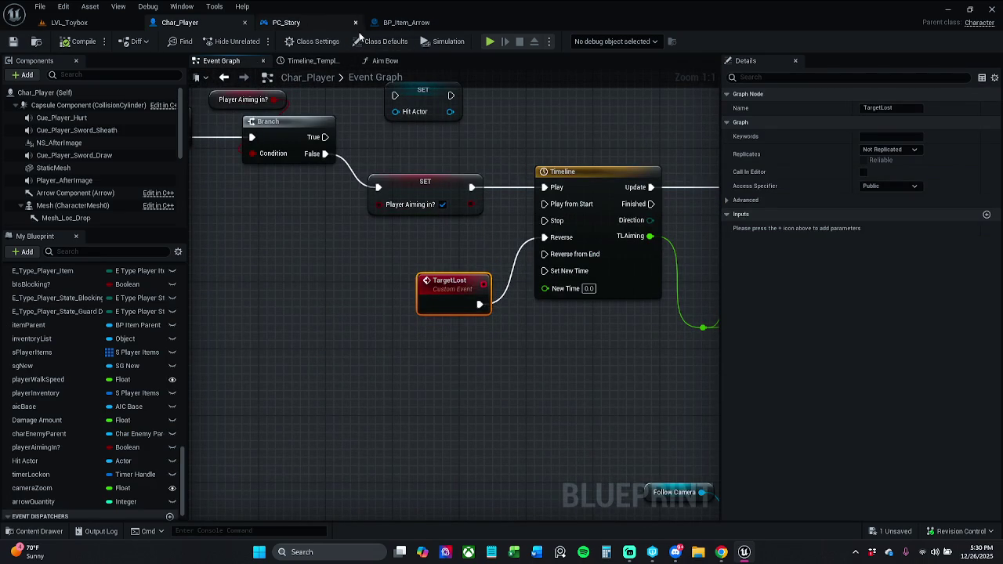
left_click_drag(879, 109, 919, 110)
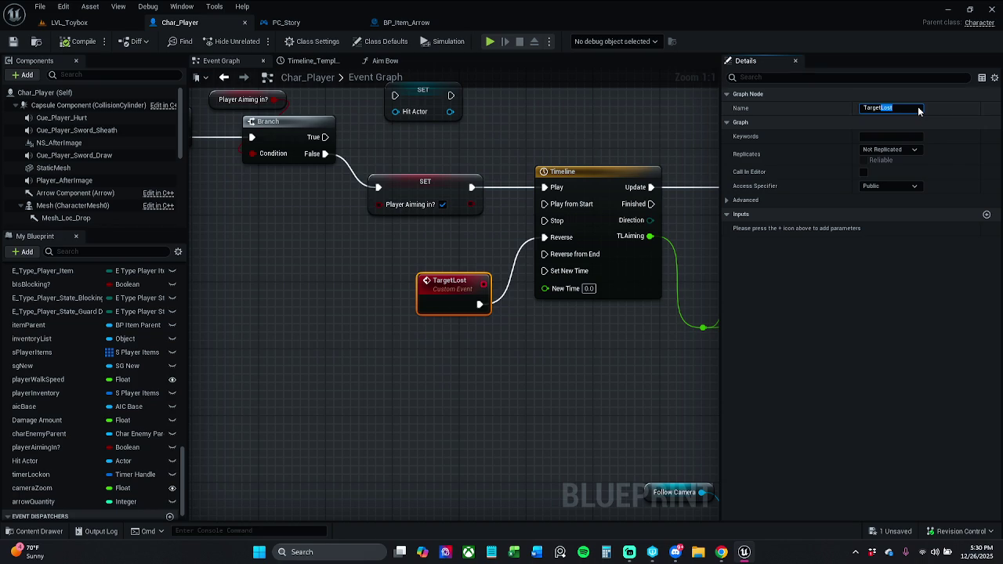
key("Return")
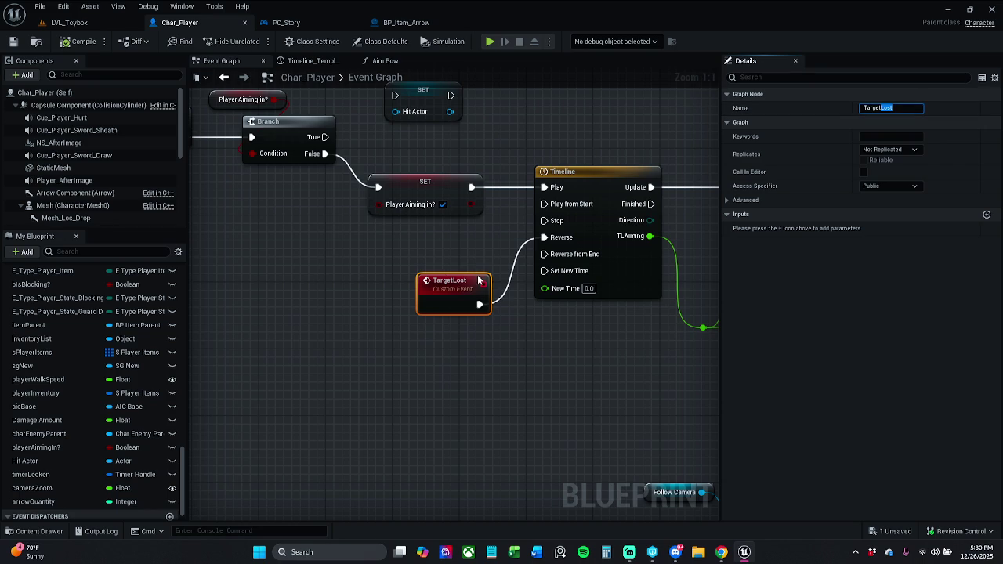
left_click_drag(480, 280, 639, 298)
left_click_drag(442, 281, 367, 275)
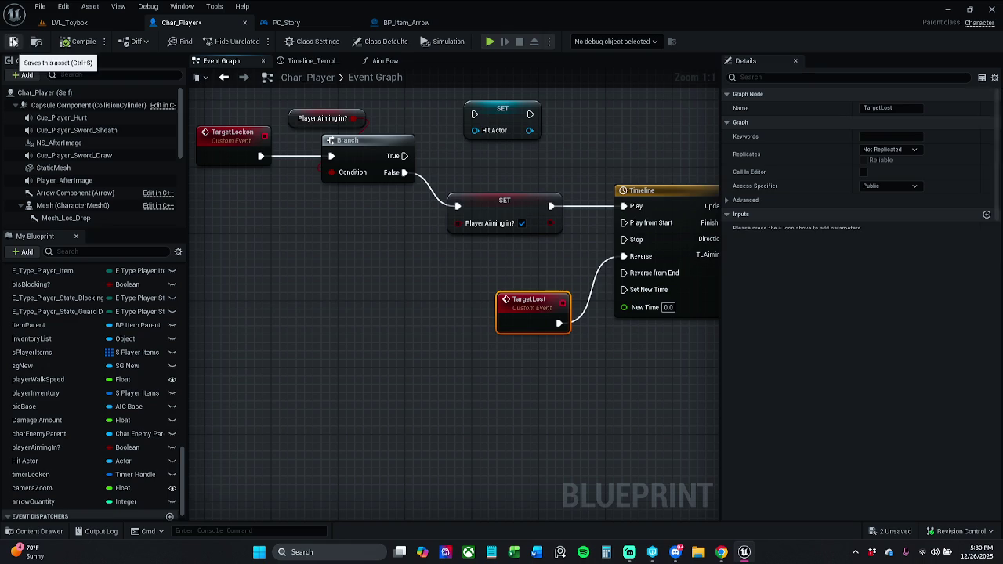
left_click(14, 42)
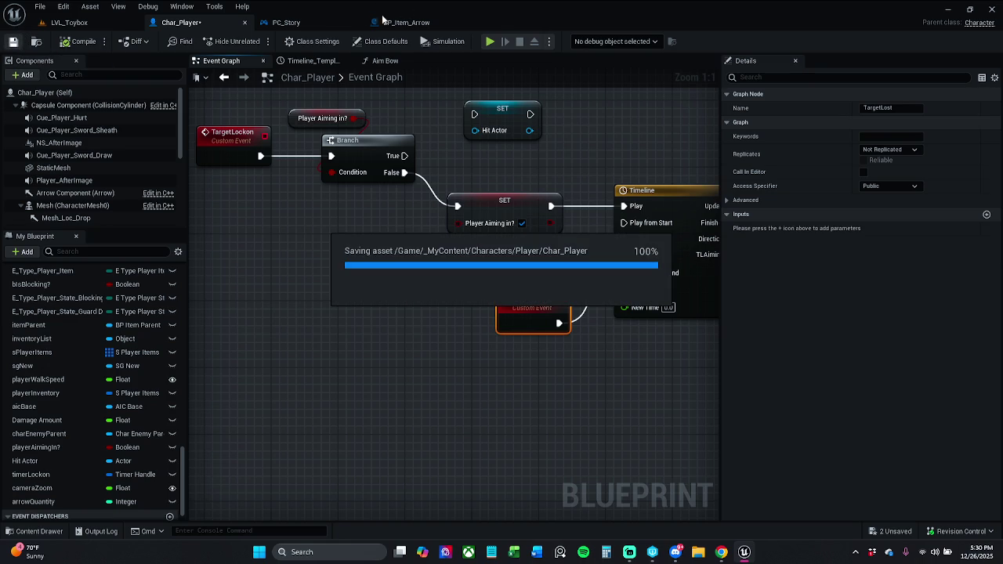
Disconnect Target Lost from PC_Story's Timeline, save PC_Story, and return to LVL_Toybox
left_click(296, 23)
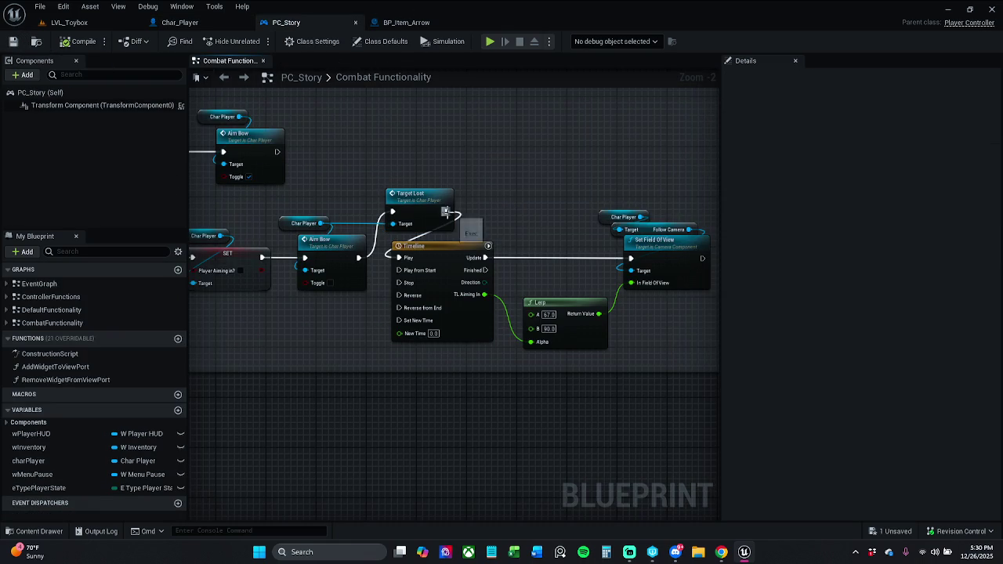
left_click(447, 211, "alt")
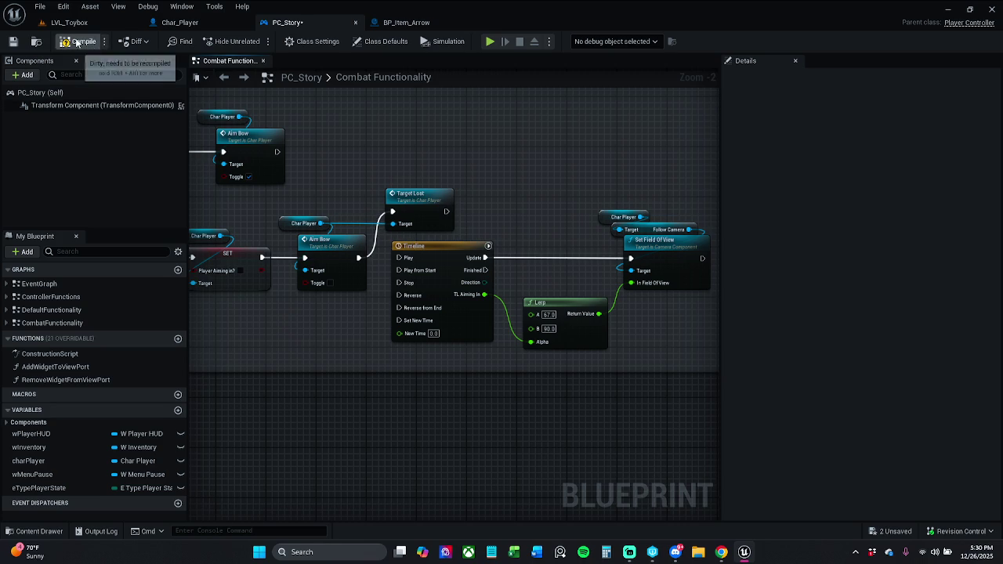
left_click(13, 42)
left_click(68, 22)
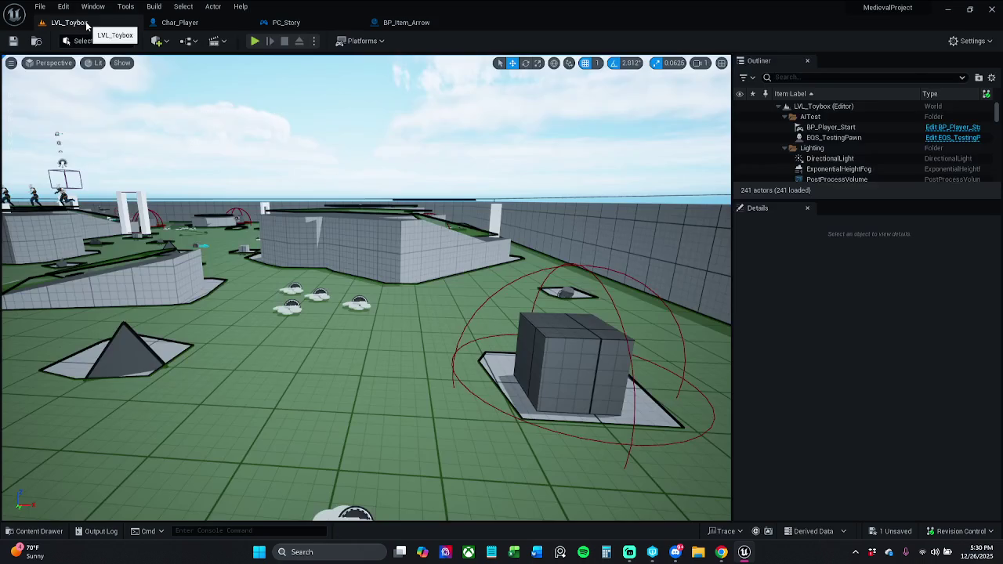
Play-test LVL_Toybox: run through the arena, pick up the bow, jump onto the platform
left_click(269, 37)
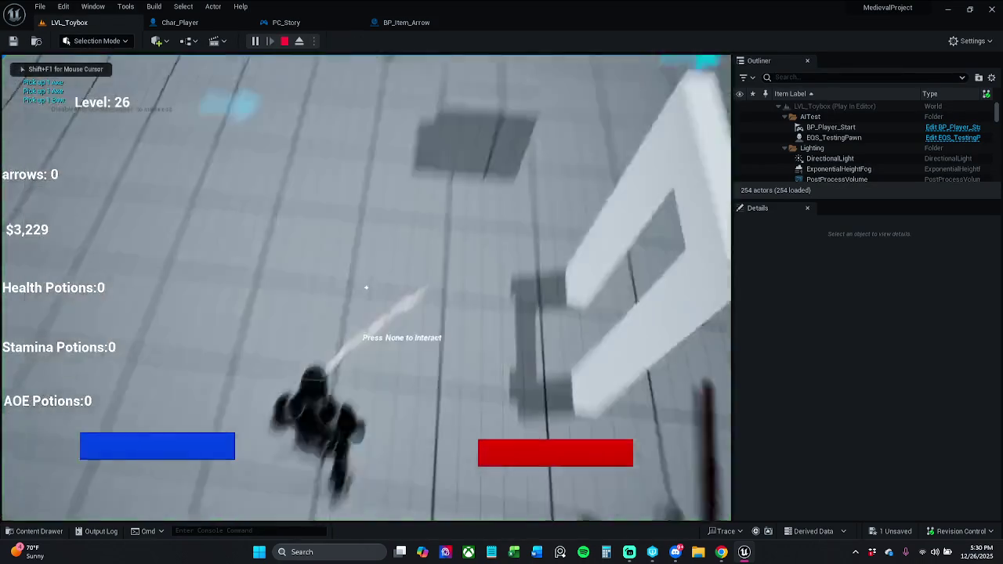
key("w")
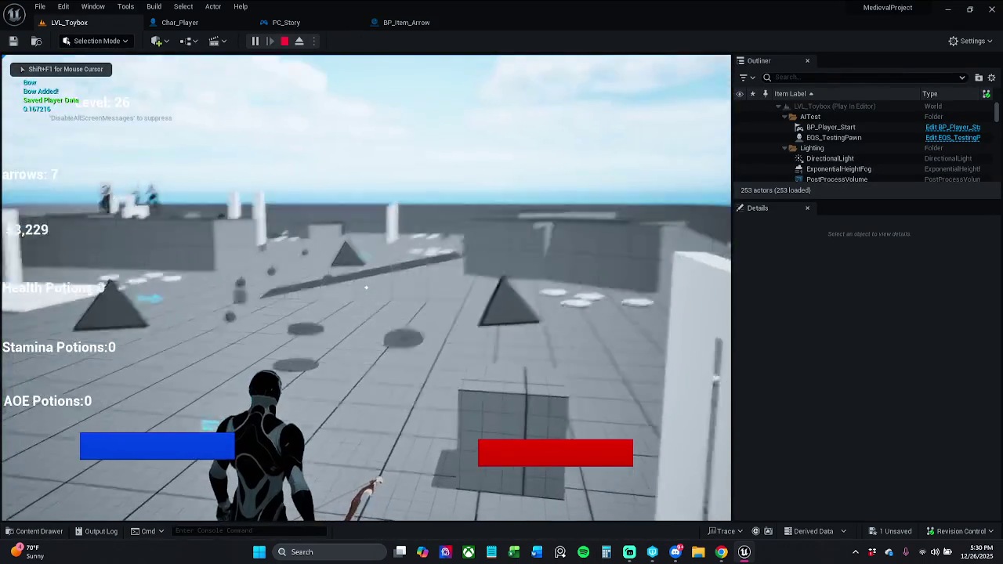
key("w")
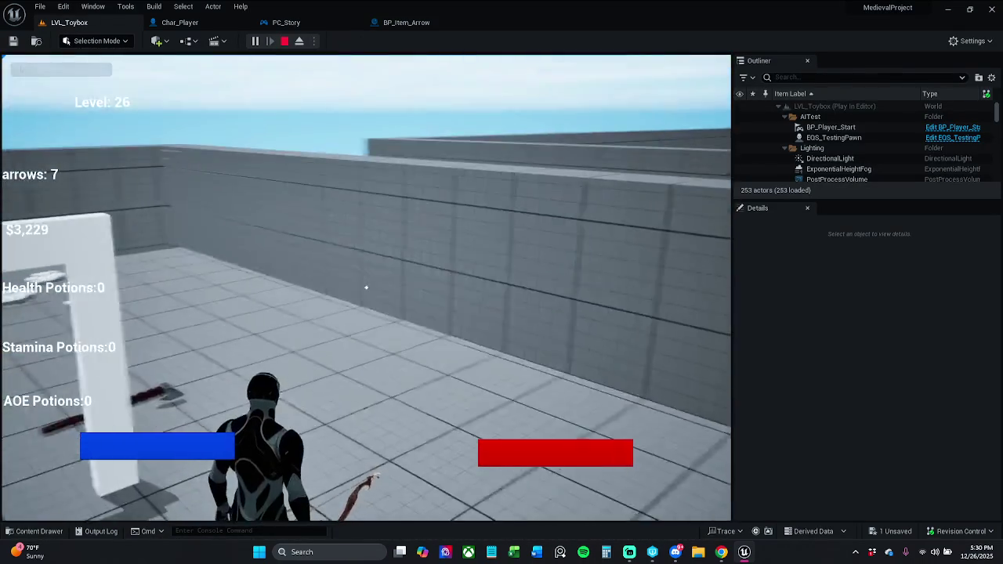
key("w")
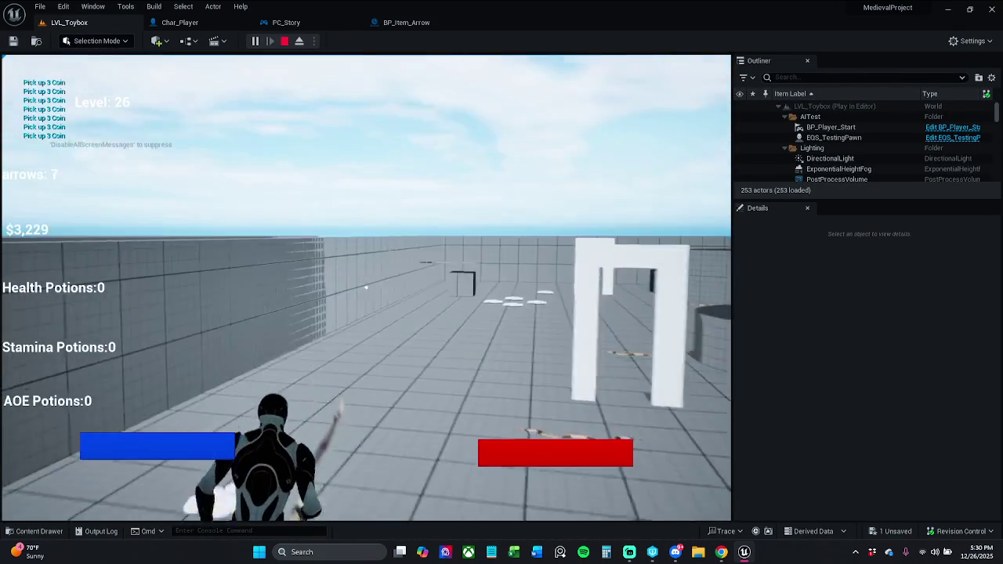
key("w")
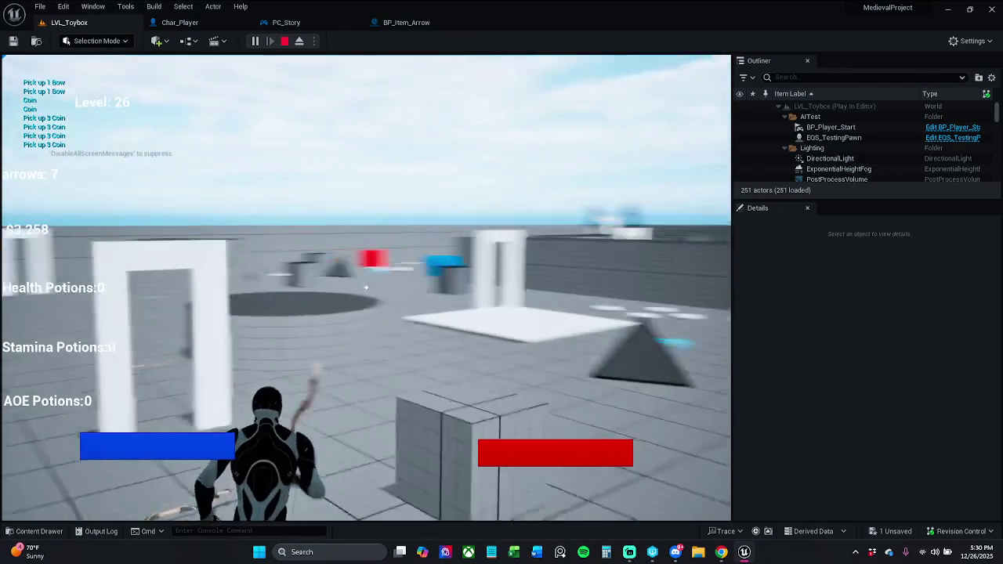
key("w")
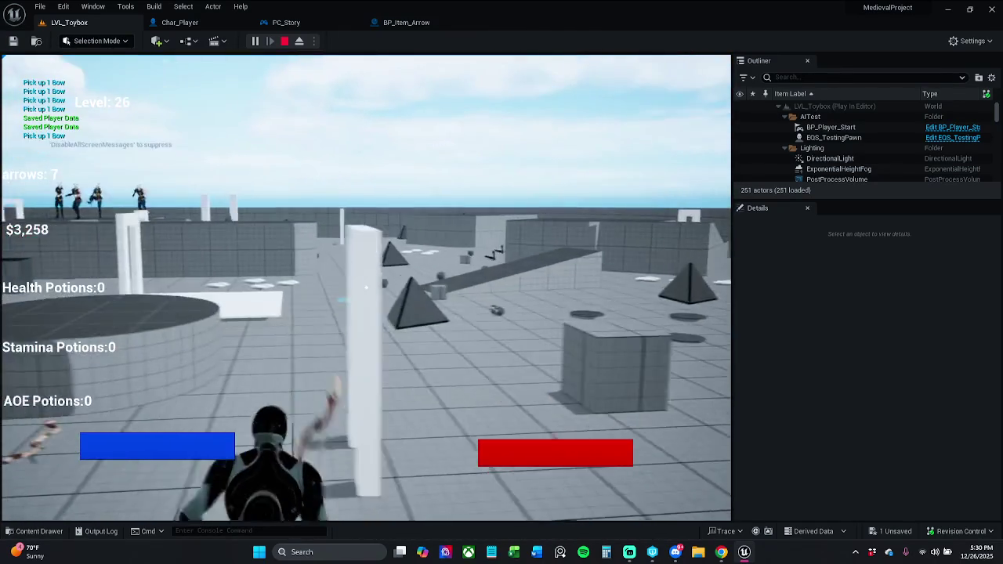
key("space")
key("w")
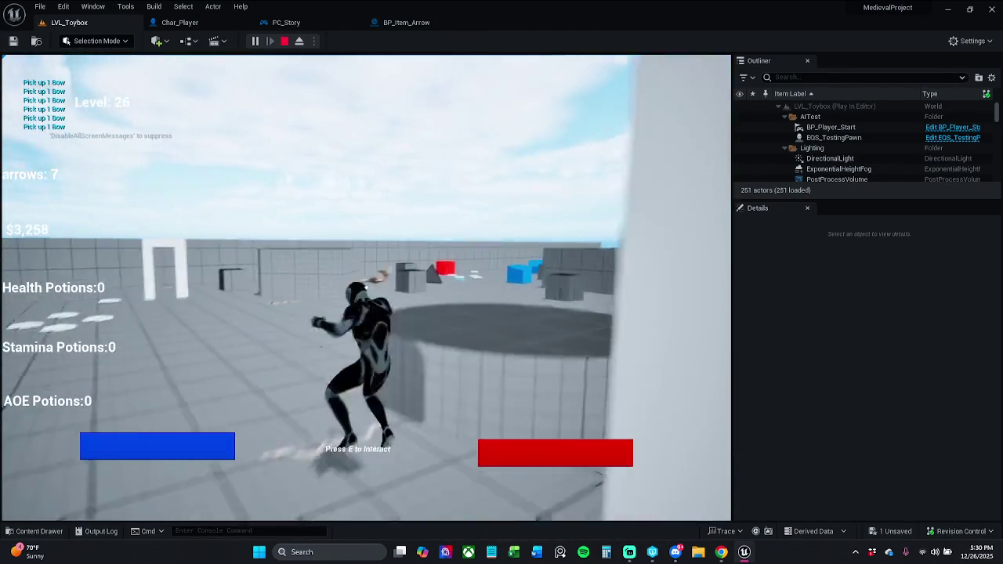
key("w")
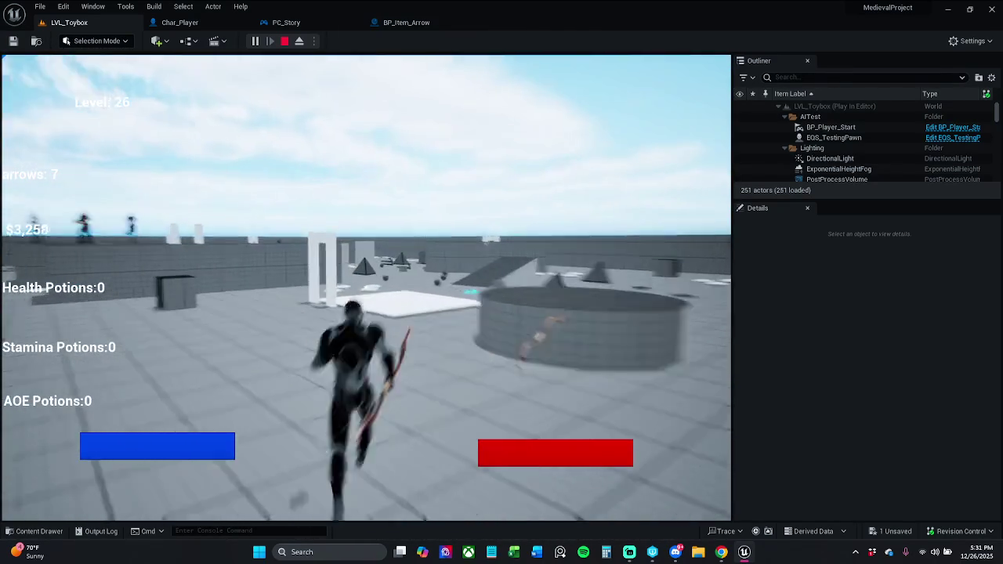
key("Escape")
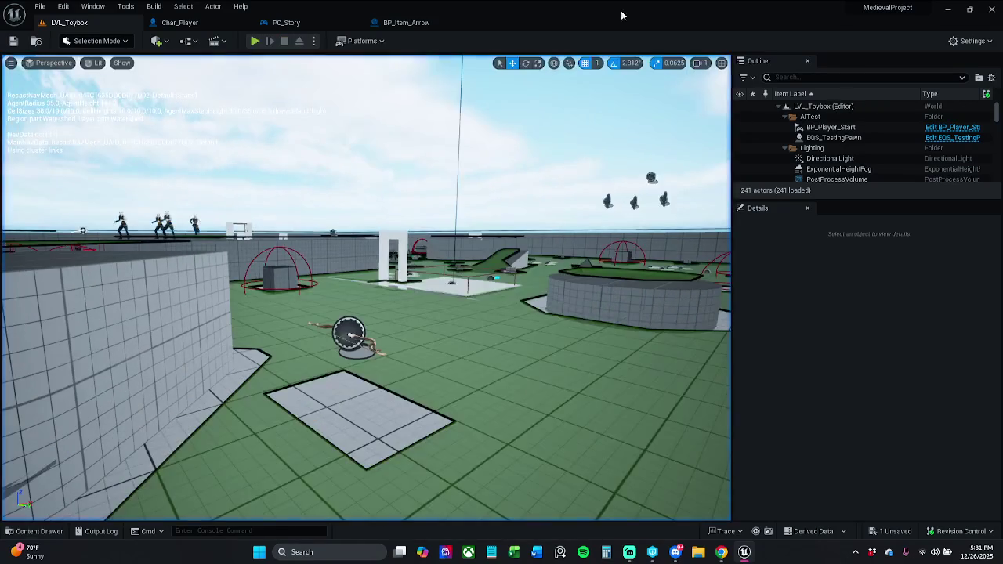
Reconnect Target Lost to the Timeline's Play input in PC_Story and save it
left_click(406, 22)
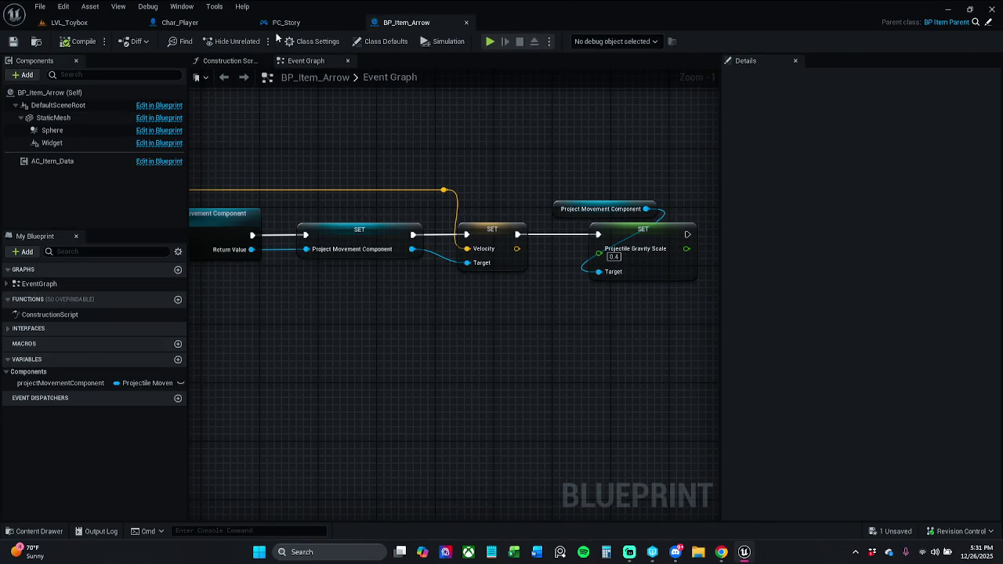
left_click(284, 22)
mouse_move(447, 211)
left_mouse_down()
mouse_move(442, 251)
mouse_move(407, 259)
left_mouse_up()
left_click(13, 41)
Play-test the level again to check aiming, then bring up BP_Item_Arrow
left_click(69, 22)
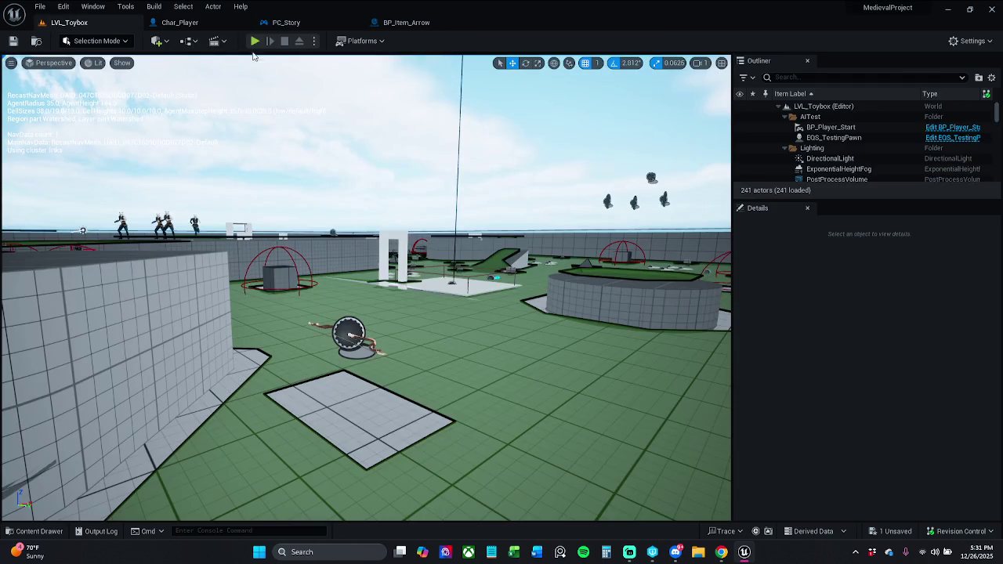
left_click(255, 41)
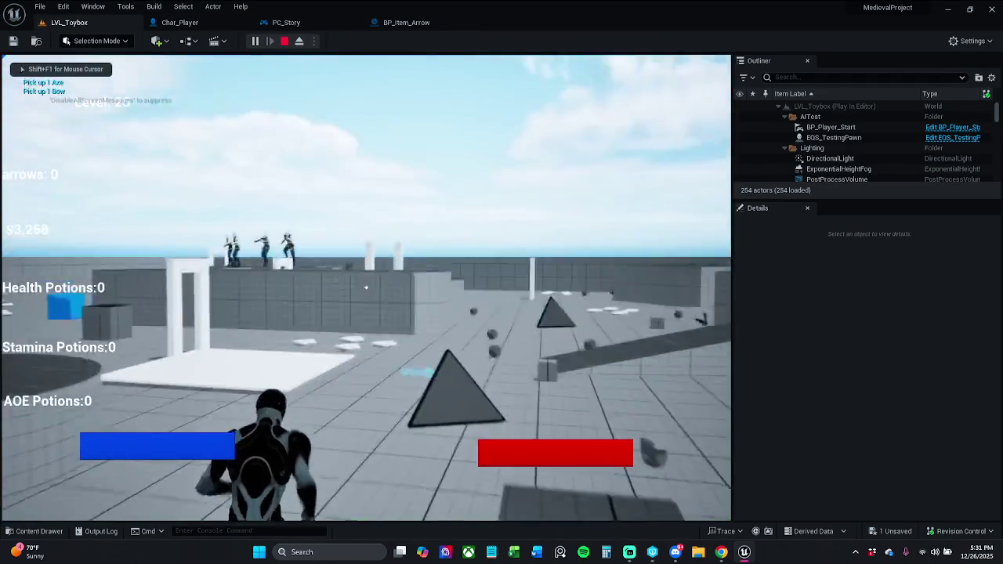
key("w")
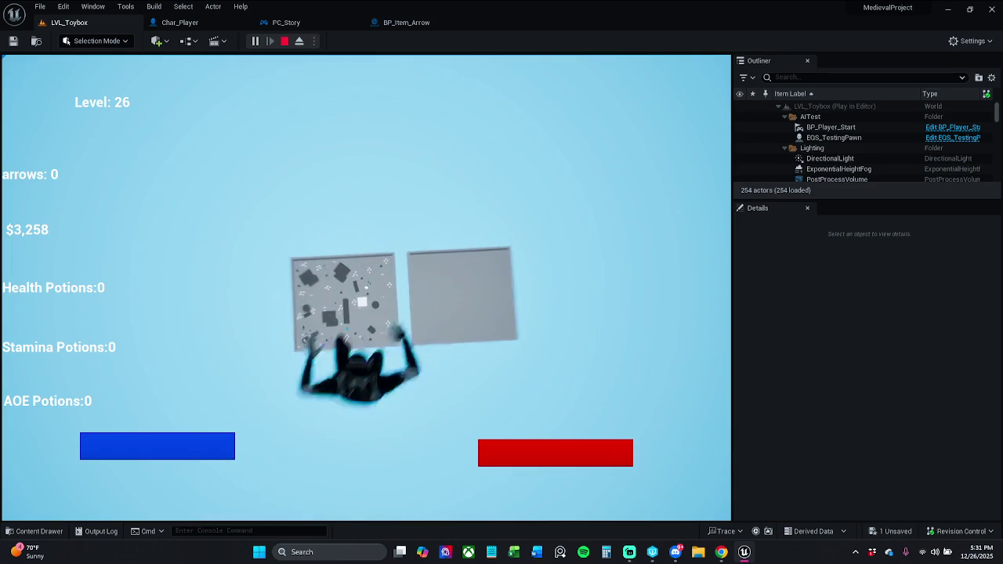
key("Escape")
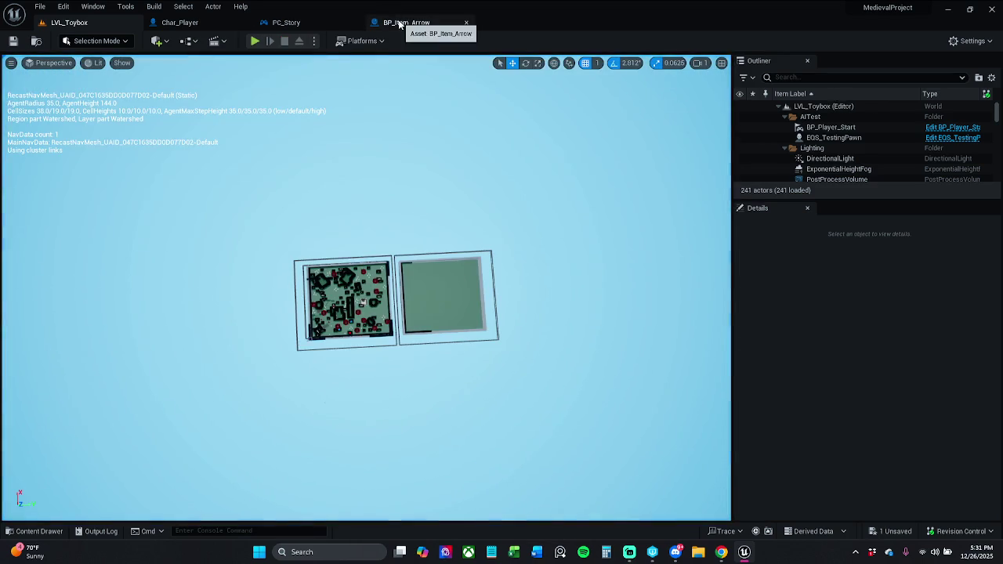
left_click(404, 23)
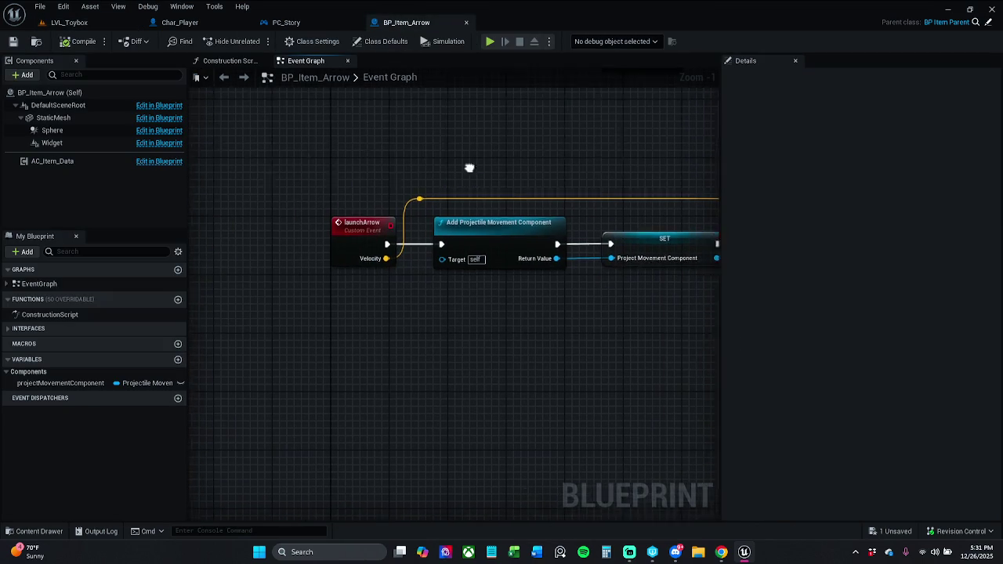
Nudge Char_Player's TargetLost event node into place and save Char_Player
left_click(411, 81)
mouse_move(514, 162)
left_mouse_down()
mouse_move(304, 167)
mouse_move(396, 172)
mouse_move(332, 179)
left_mouse_up()
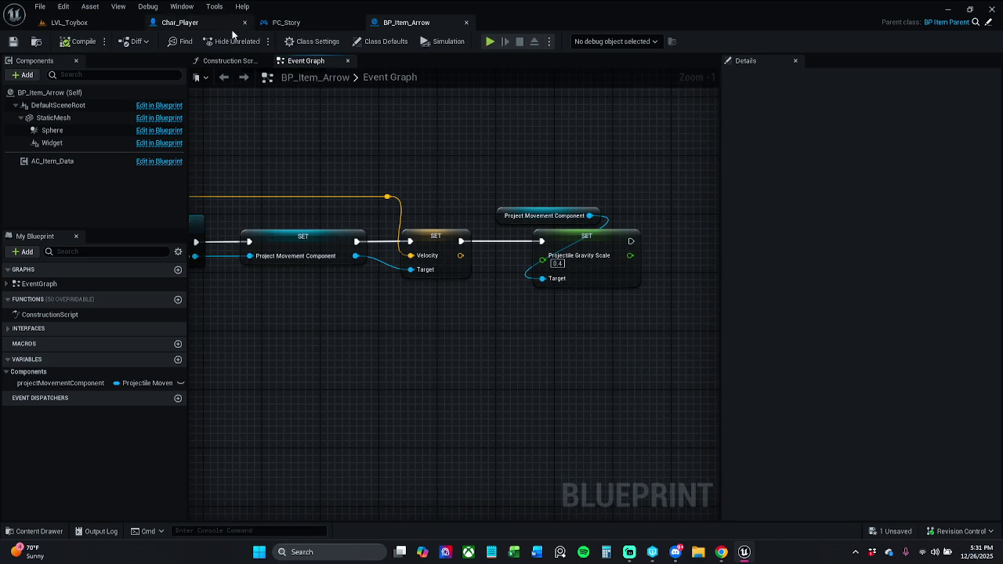
left_click(179, 23)
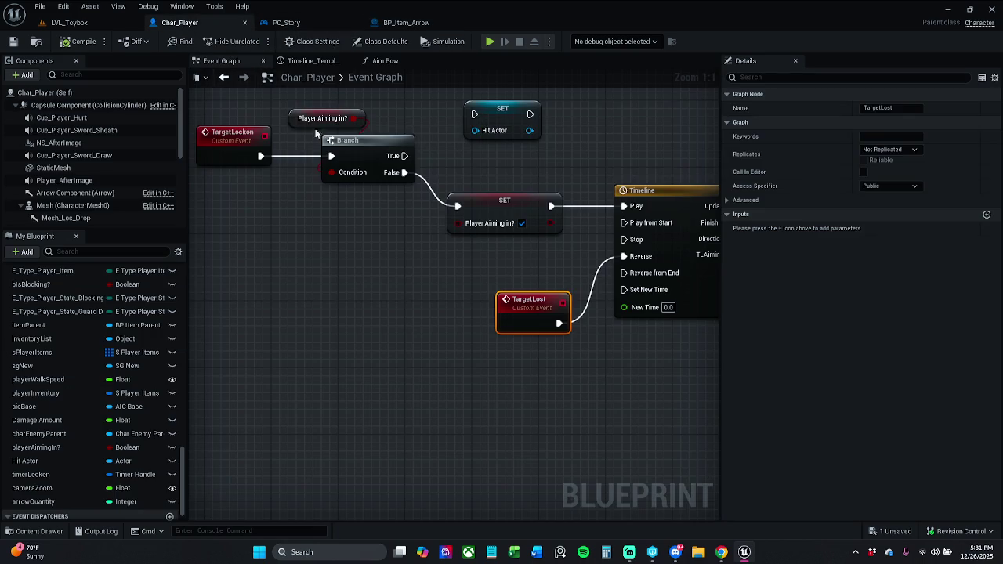
left_click_drag(470, 243, 358, 265)
left_click_drag(416, 319, 390, 326)
left_click(407, 306)
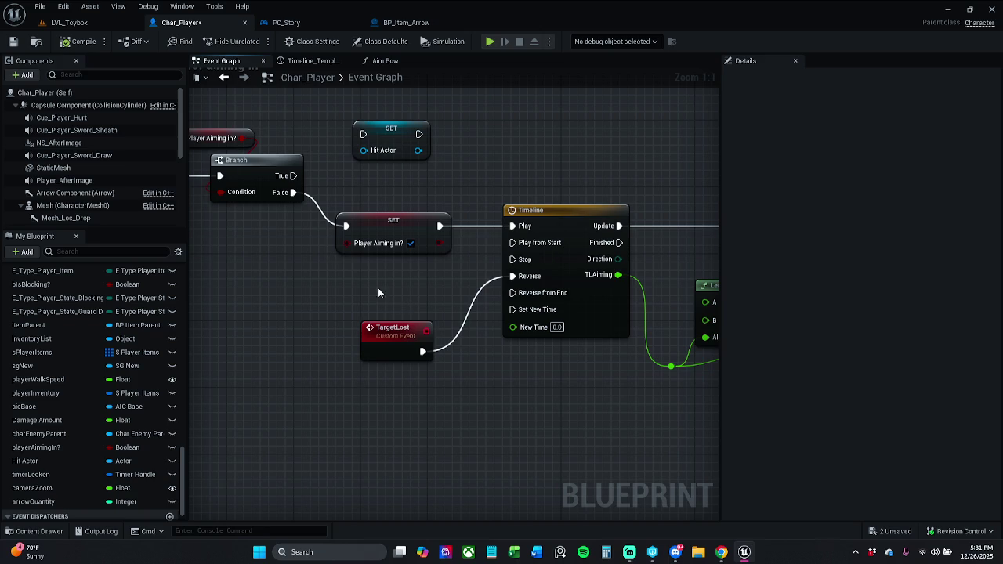
left_click(13, 43)
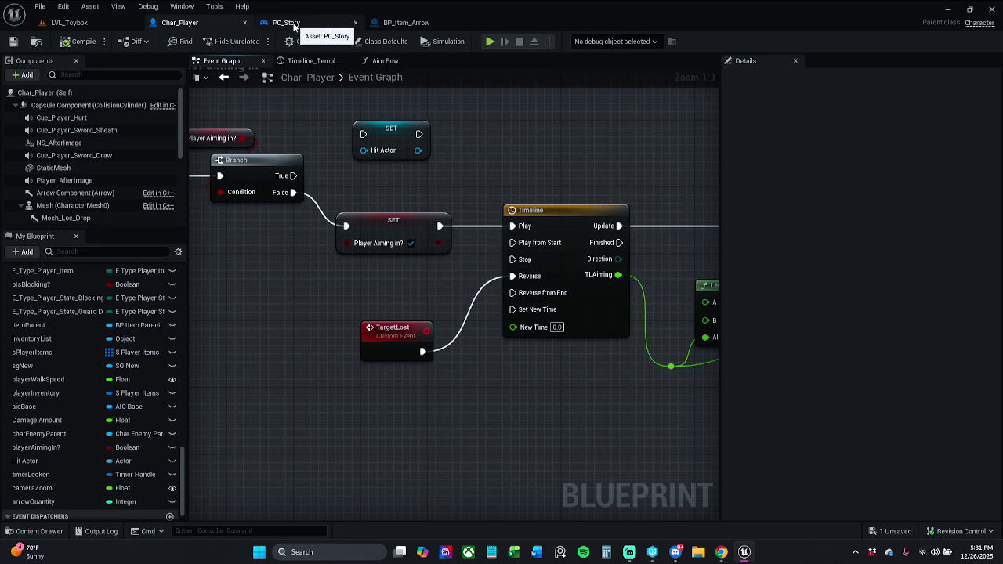
Rename BP_Item_Arrow's launchArrow event to LaunchArrow and save the blueprint
left_click(286, 22)
left_click(406, 22)
left_click_drag(372, 178, 647, 176)
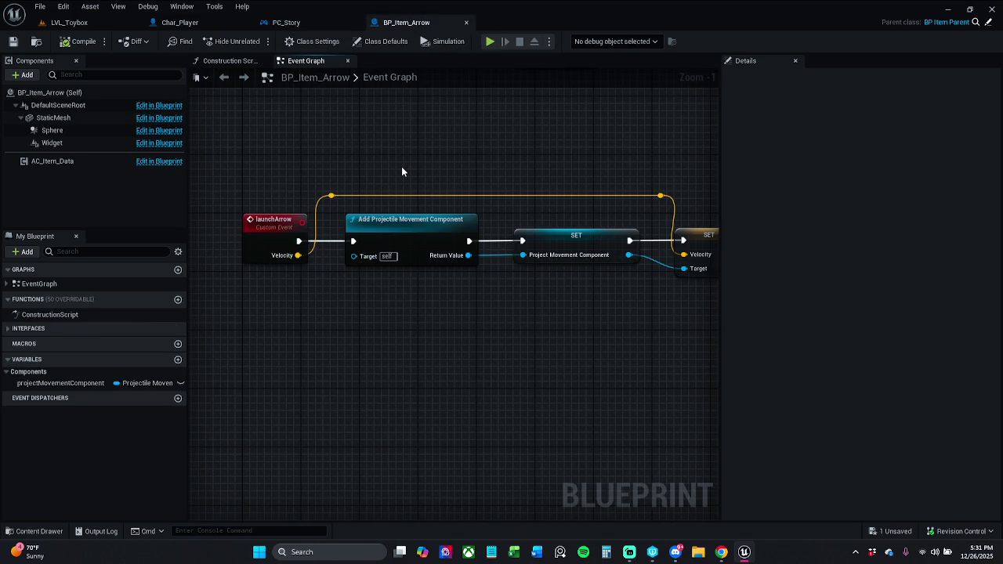
left_click(276, 229)
left_click(904, 108)
key("Home")
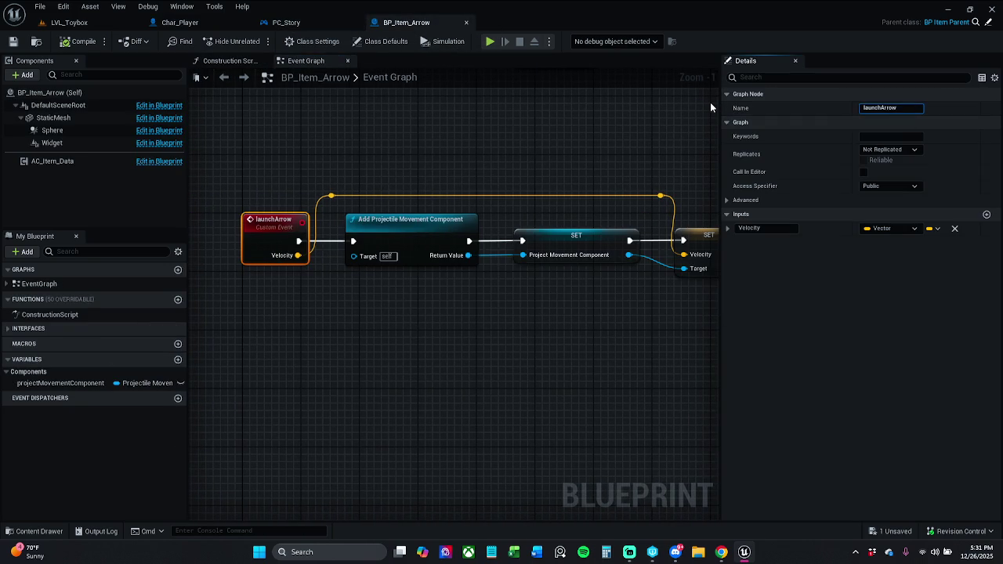
type("L")
key("Return")
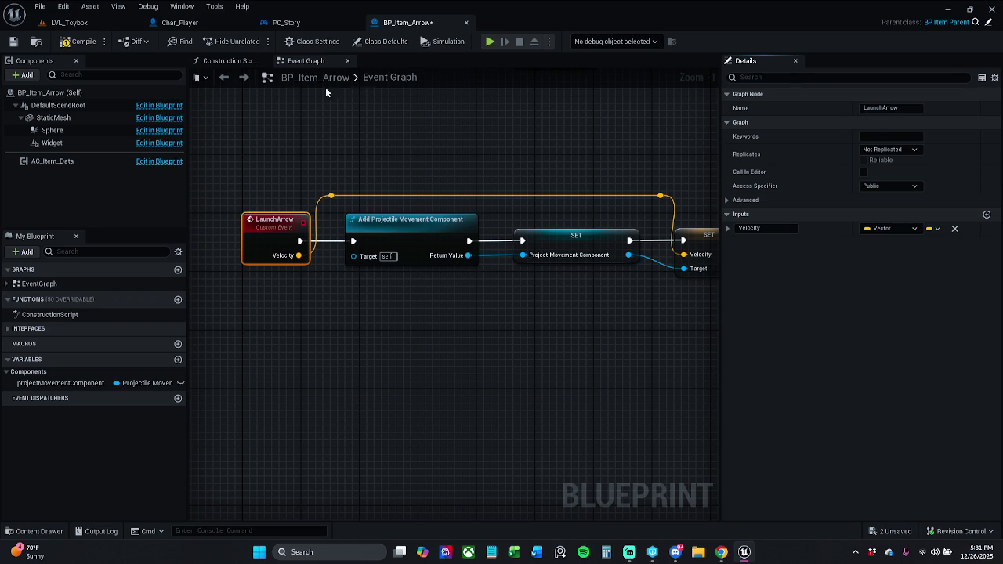
left_click(13, 40)
Follow the arrow logic along to the Projectile Gravity Scale 0.4 setting
left_click(309, 139)
mouse_move(443, 155)
left_mouse_down()
mouse_move(342, 156)
mouse_move(378, 155)
left_mouse_up()
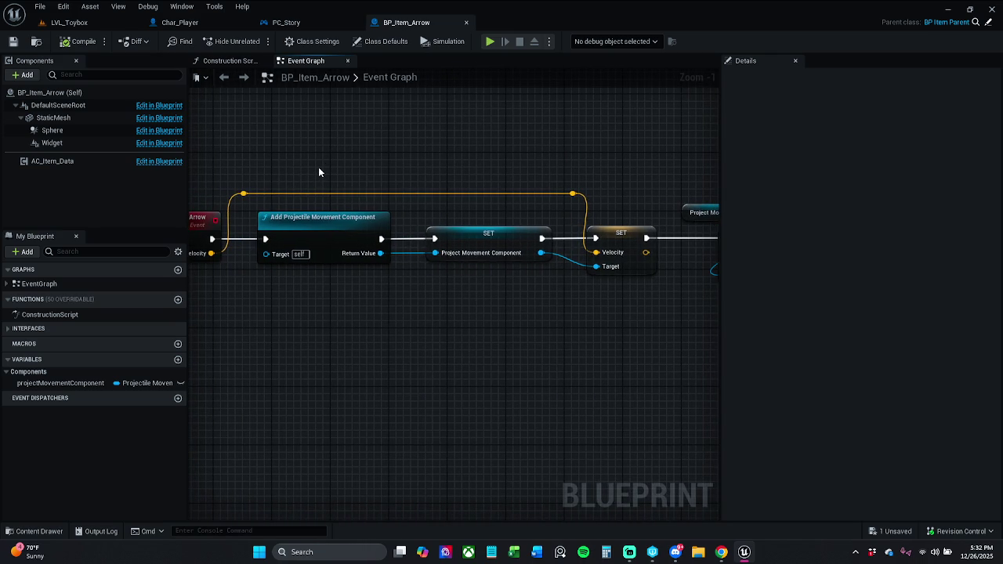
left_click_drag(423, 169, 306, 155)
left_click_drag(493, 160, 450, 160)
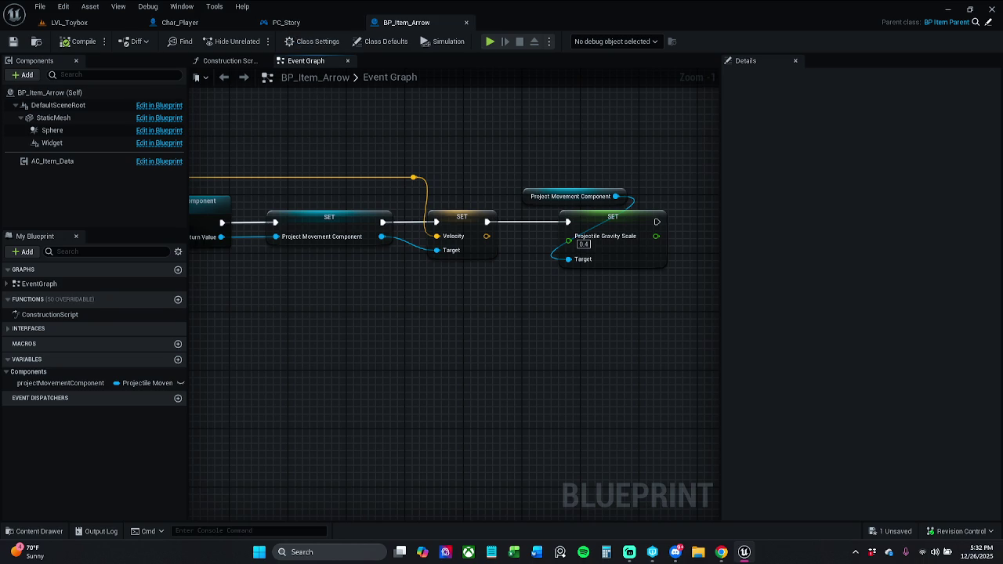
left_click(299, 23)
Look over PC_Story's combat graph, then Char_Player's TargetLockon comment block
scroll(468, 182, "down", 3)
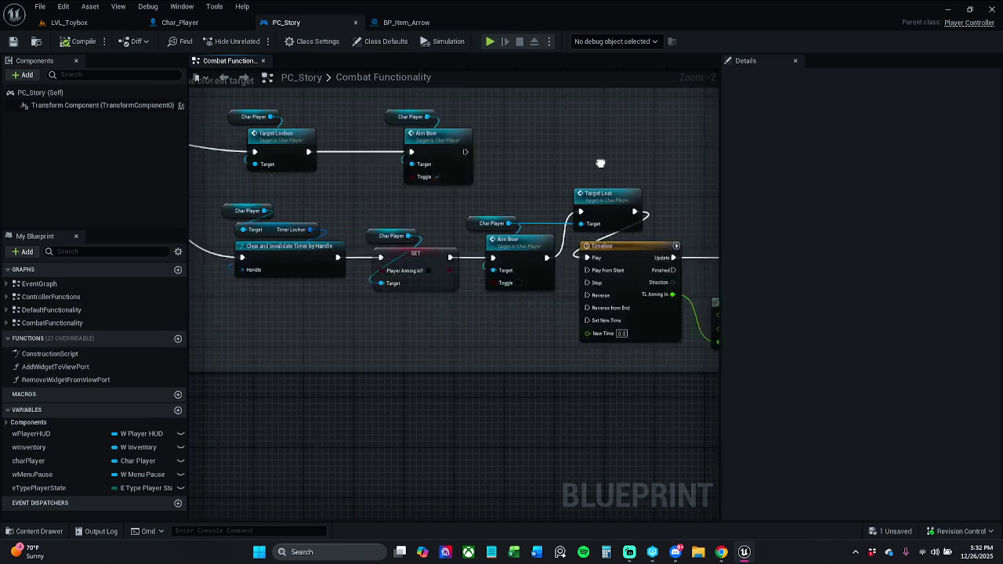
left_click_drag(510, 175, 523, 250)
left_click(180, 22)
scroll(395, 197, "up", 3)
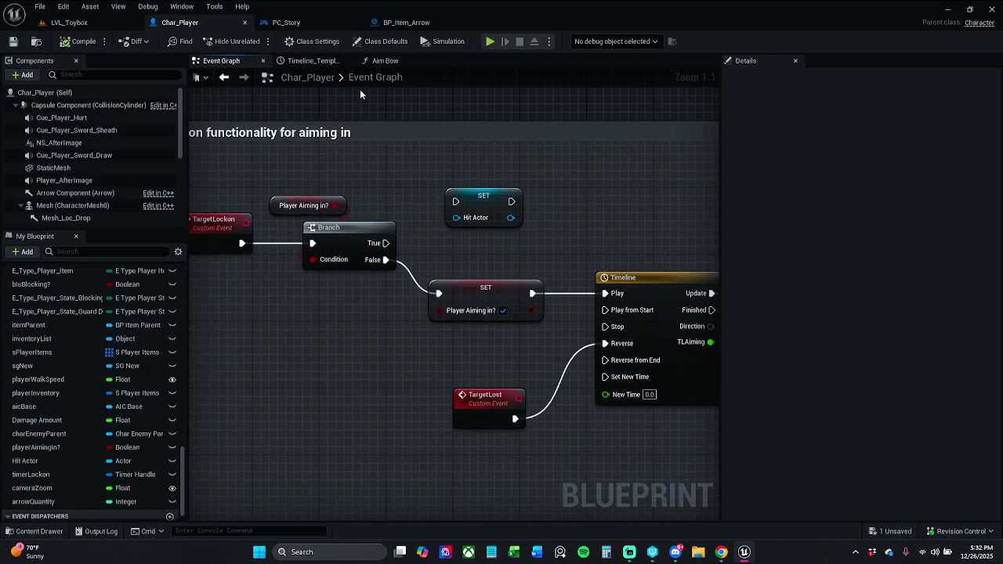
left_click_drag(381, 213, 440, 183)
scroll(94, 396, "up", 15)
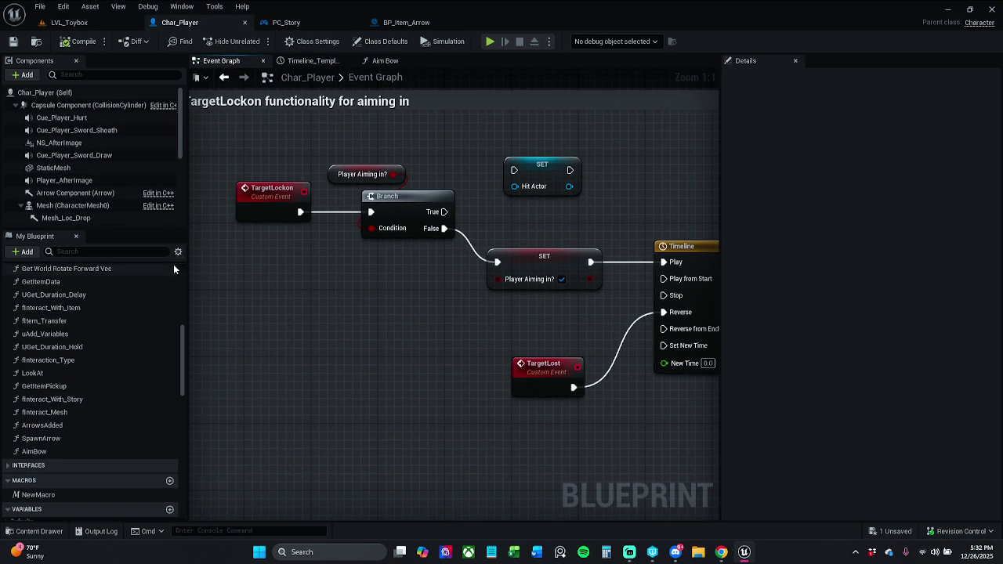
Add a new function graph to the Char_Player blueprint
left_click(30, 252)
mouse_move(322, 338)
left_mouse_down()
mouse_move(316, 329)
mouse_move(336, 352)
left_mouse_up()
left_click(22, 253)
key("Escape")
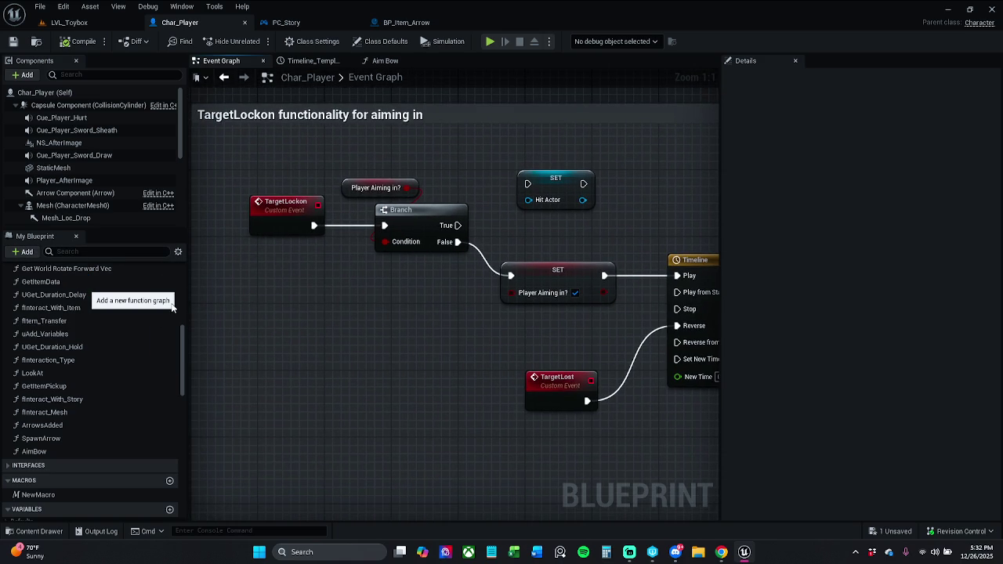
left_click(172, 308)
Name the new function ShootArrow, then delete it again
type("ShootArrow")
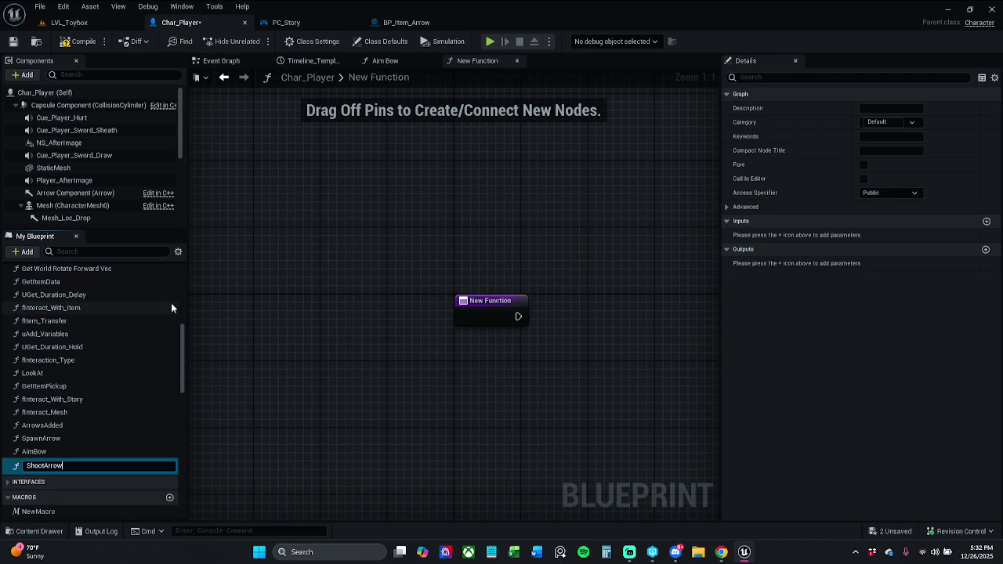
key("Return")
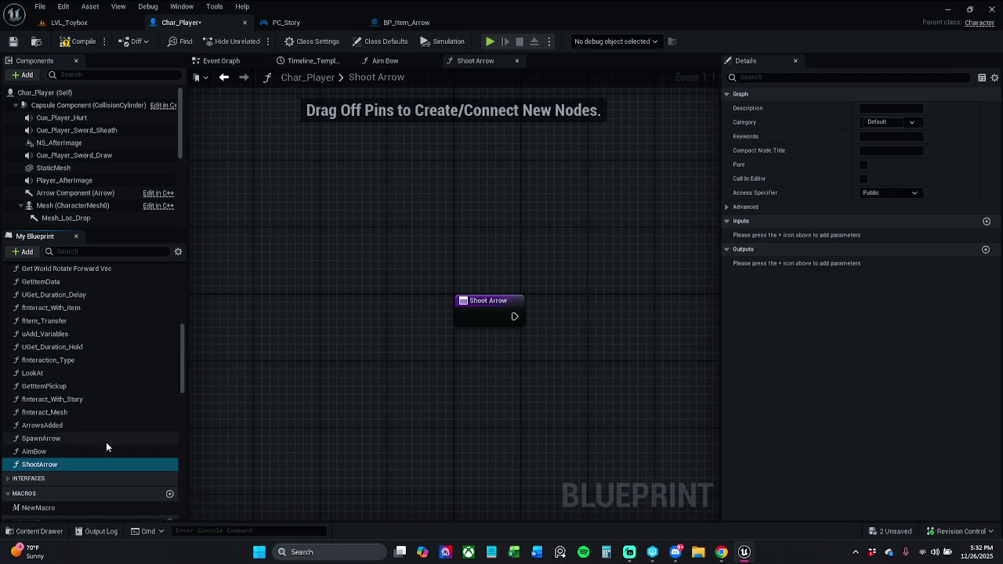
left_click(65, 452)
left_click(71, 466)
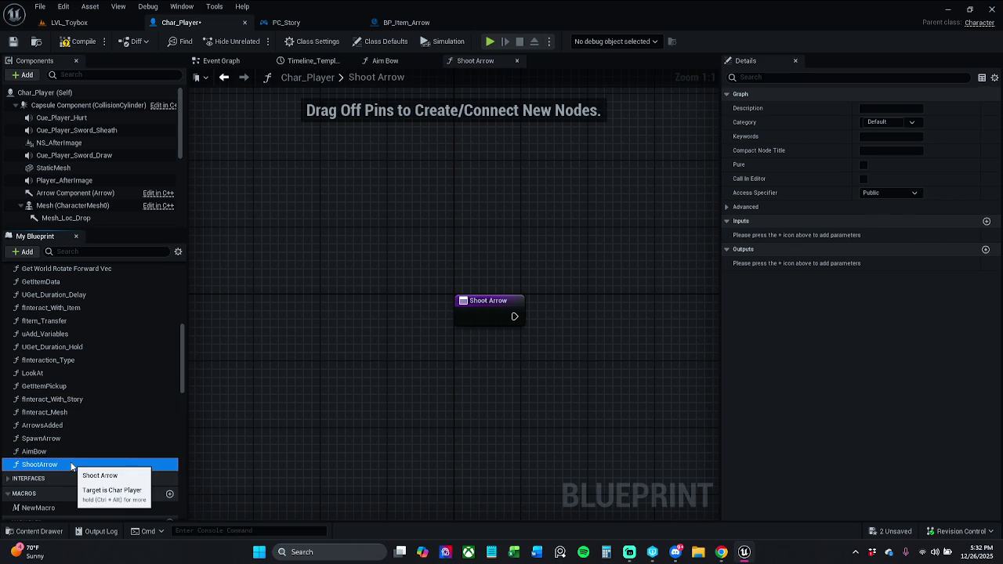
key("Delete")
Set the SpawnArrow function's SpawnActor class to BP_Item_Arrow, then view the TLAiming timeline
double_click(86, 439)
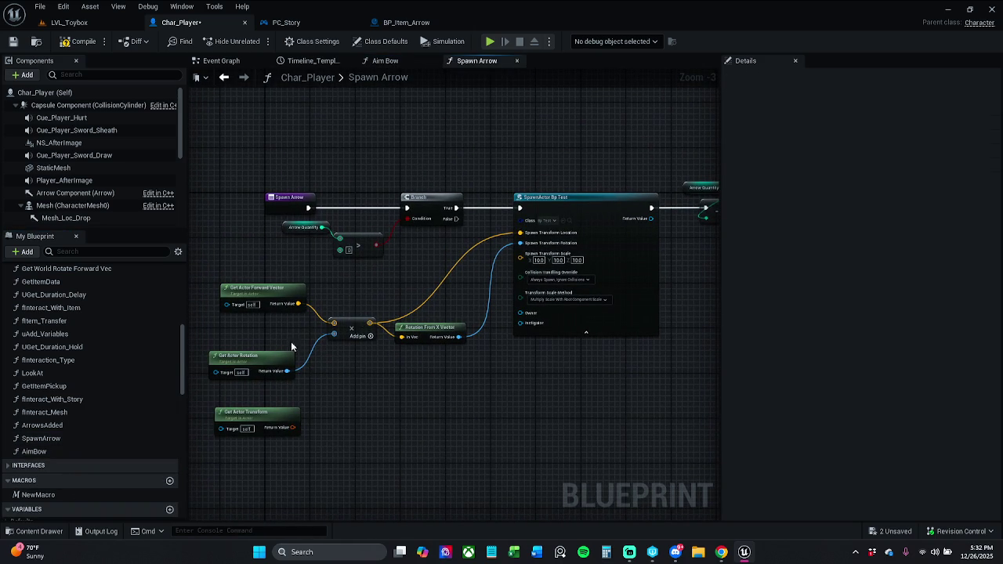
left_click(551, 223)
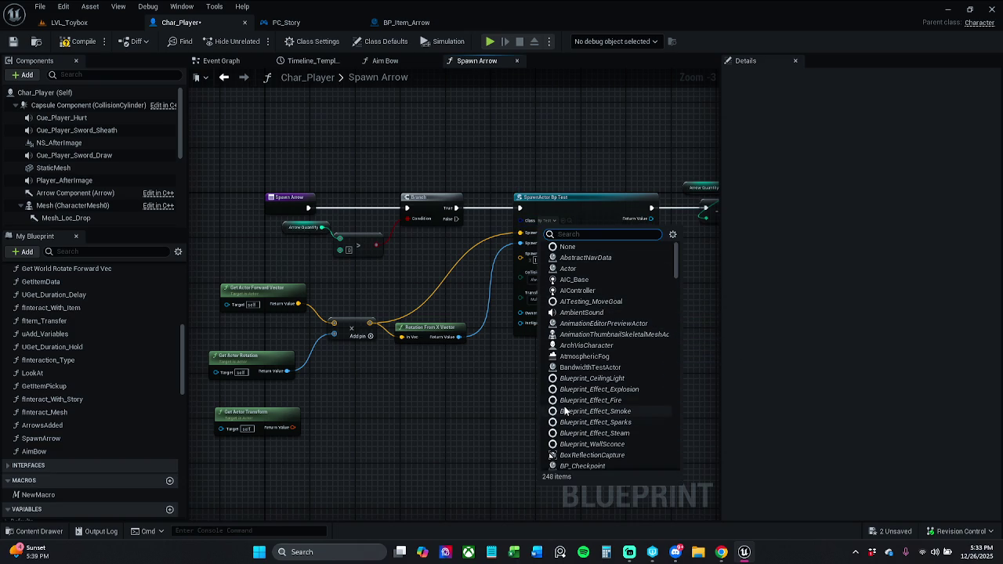
type("arr")
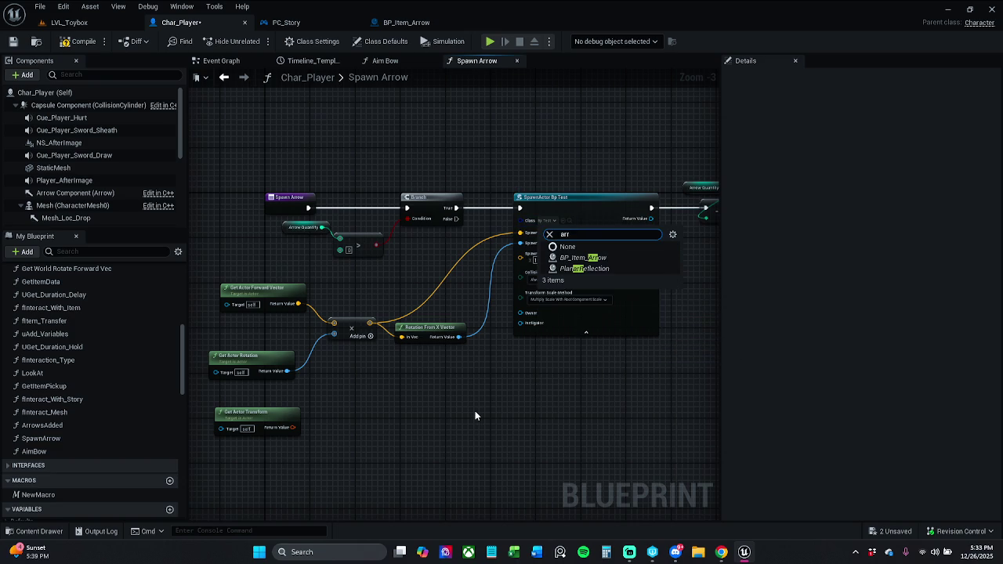
left_click(618, 258)
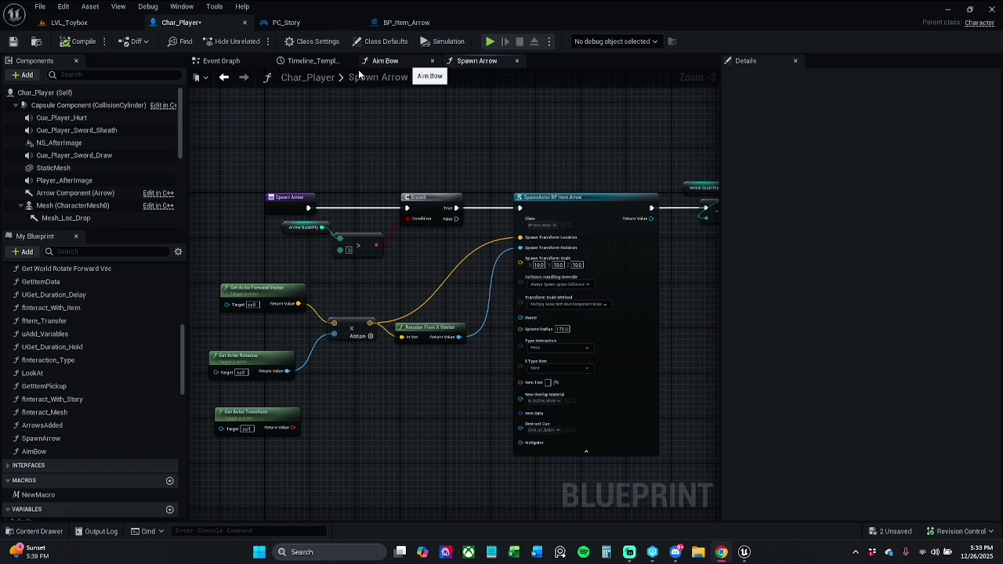
left_click(221, 60)
left_click(313, 61)
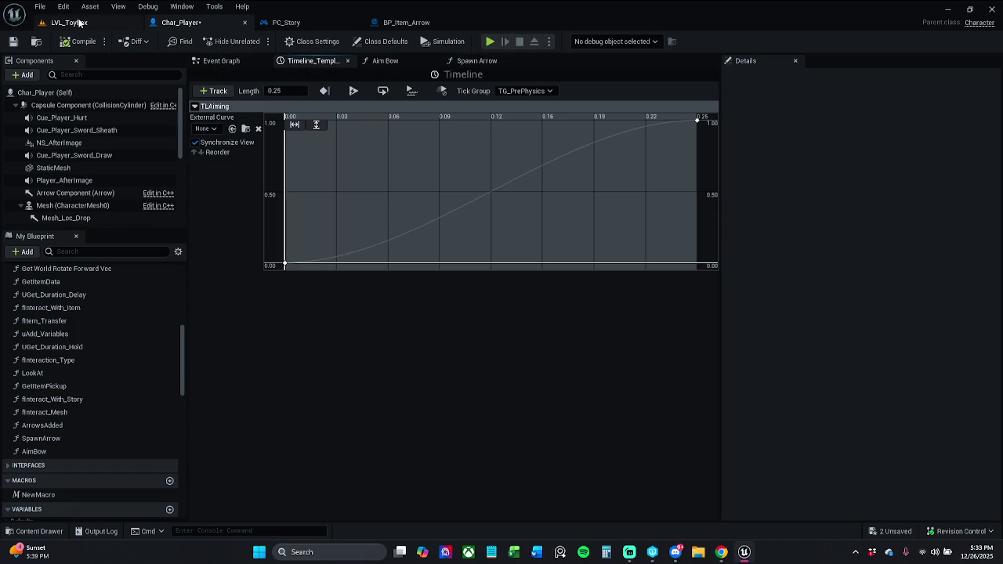
Review PC_Story's knockback, AimIn Target Lockon and Aim Bow nodes
left_click(229, 61)
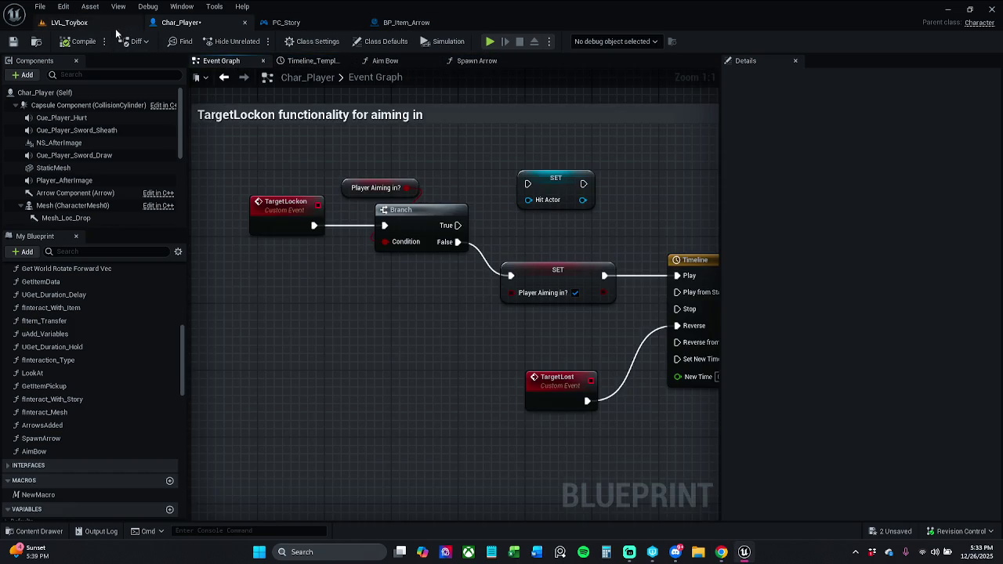
left_click(314, 22)
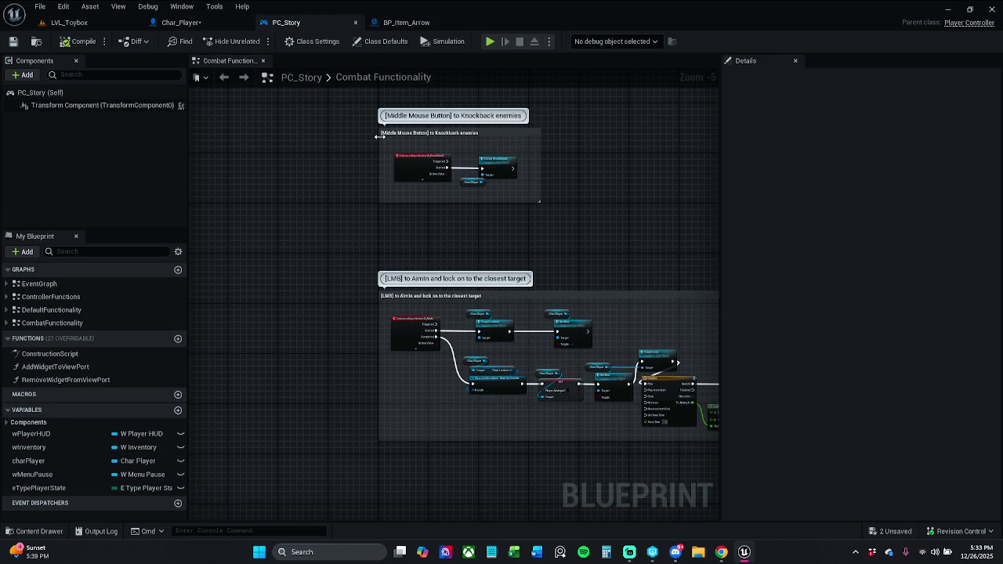
left_click_drag(516, 187, 475, 161)
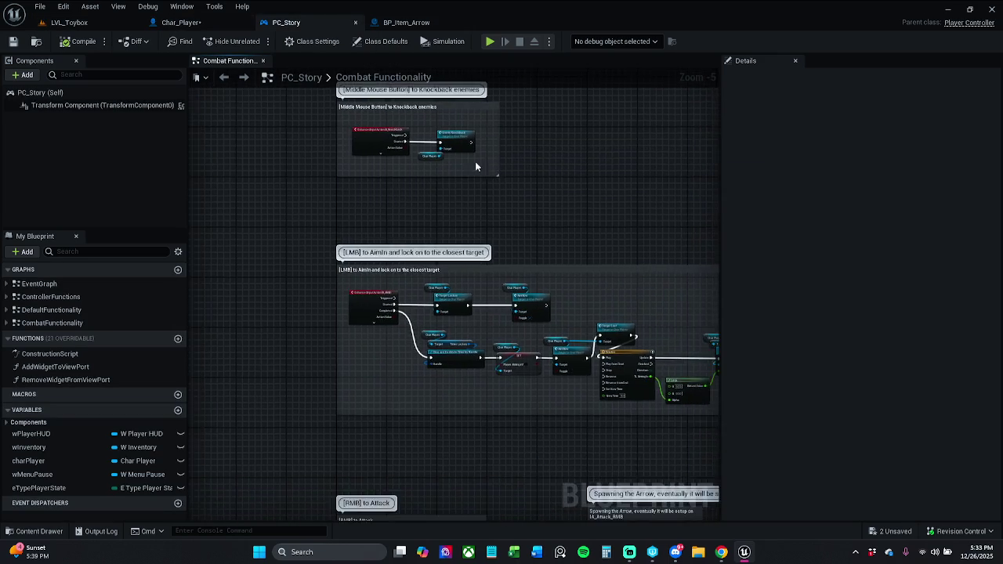
scroll(475, 164, "up", 4)
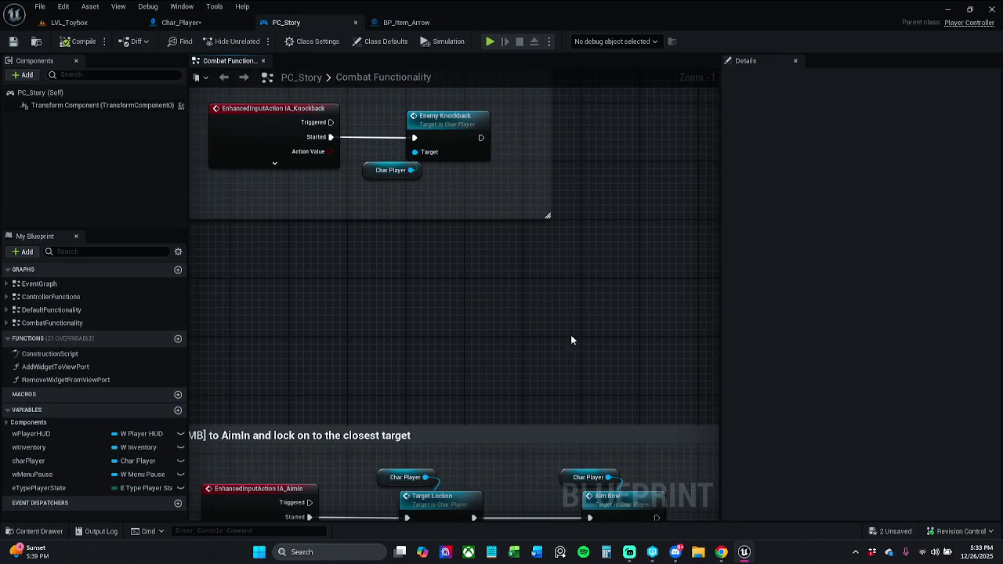
left_click_drag(571, 340, 569, 207)
left_click_drag(620, 250, 614, 182)
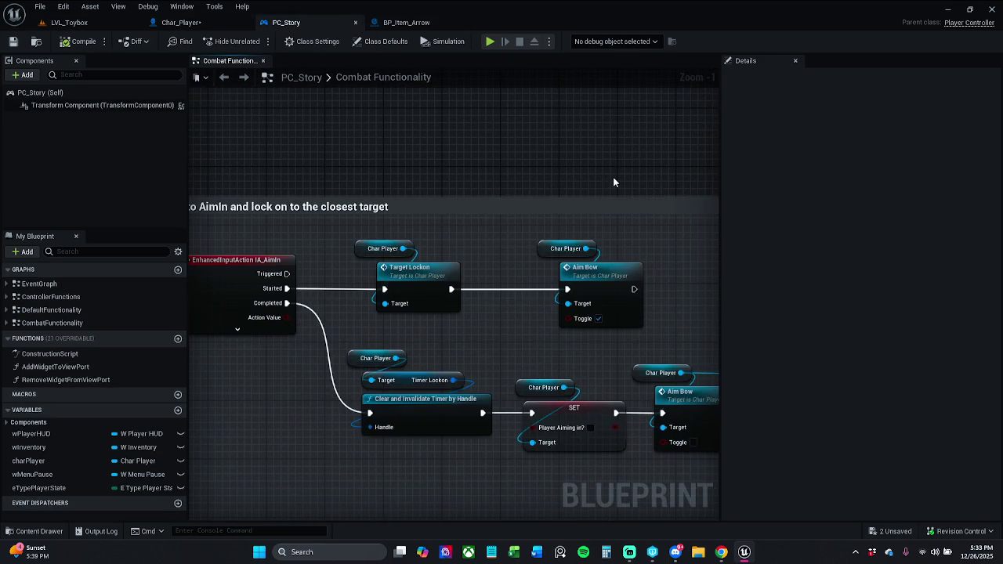
Look over PC_Story's Controller Functions and Default Functionality graphs
double_click(69, 297)
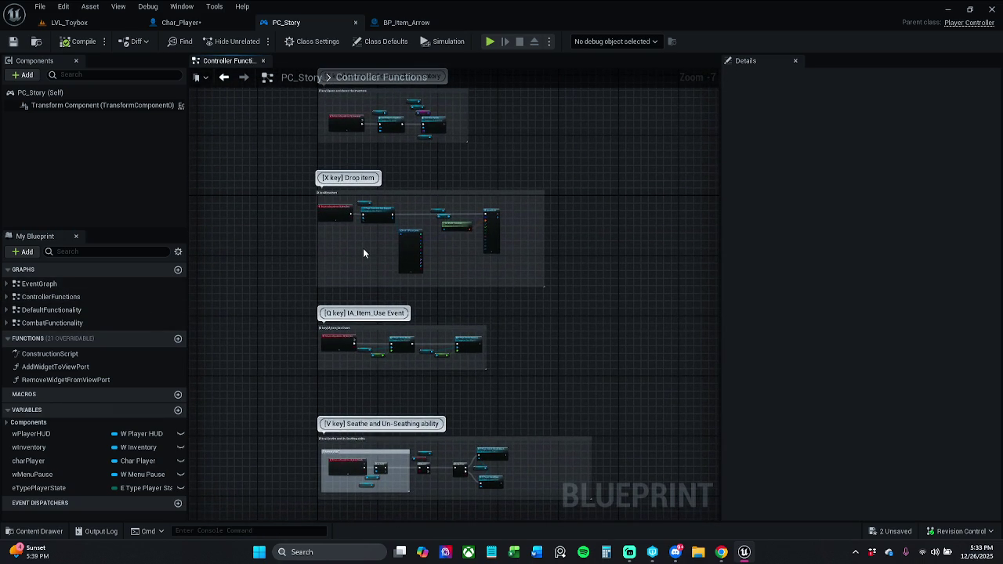
mouse_move(381, 280)
left_mouse_down()
mouse_move(381, 253)
mouse_move(378, 393)
left_mouse_up()
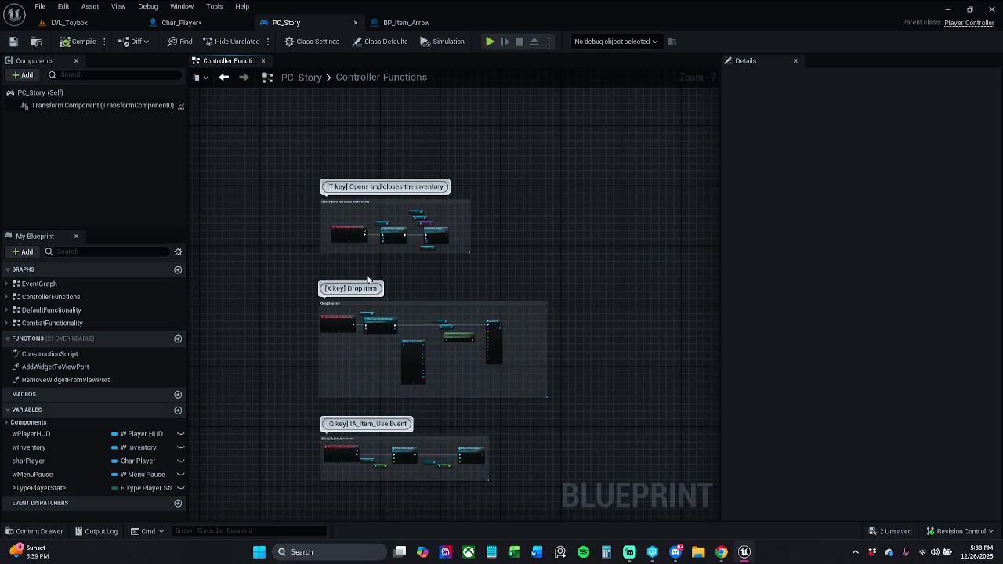
double_click(69, 310)
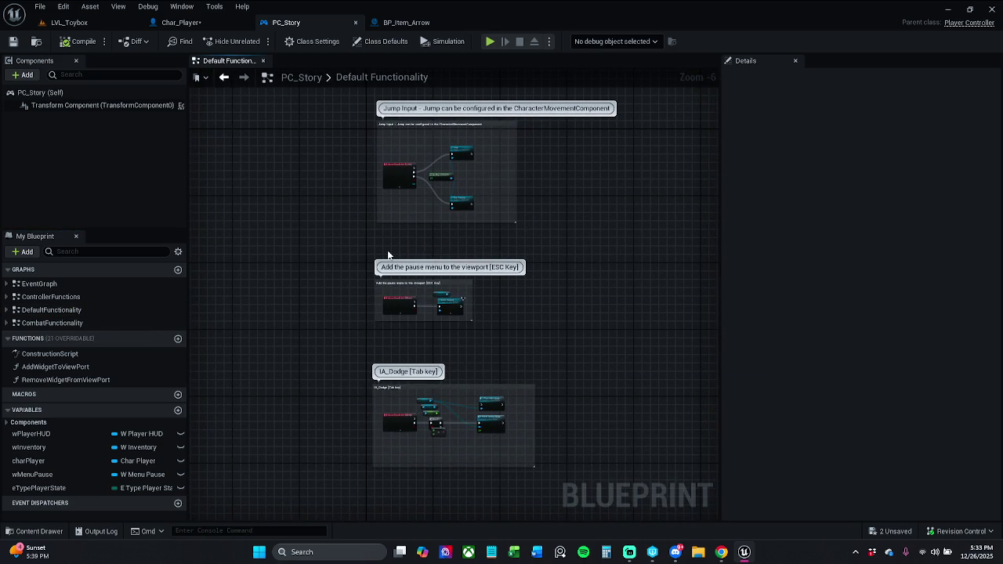
left_click_drag(388, 255, 373, 285)
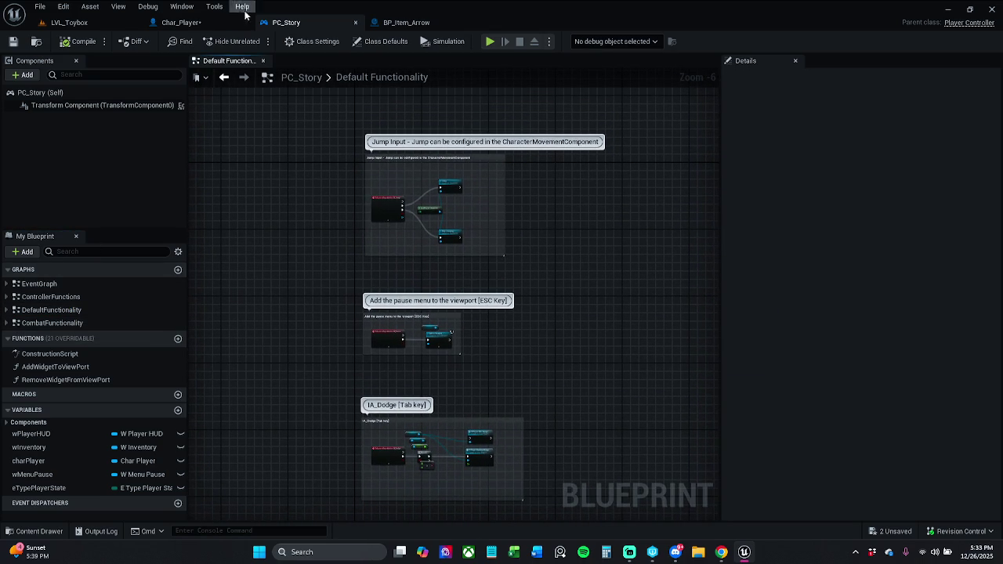
Filter Char_Player's members for 'ia' and inspect the IA_Interaction input event
left_click(181, 22)
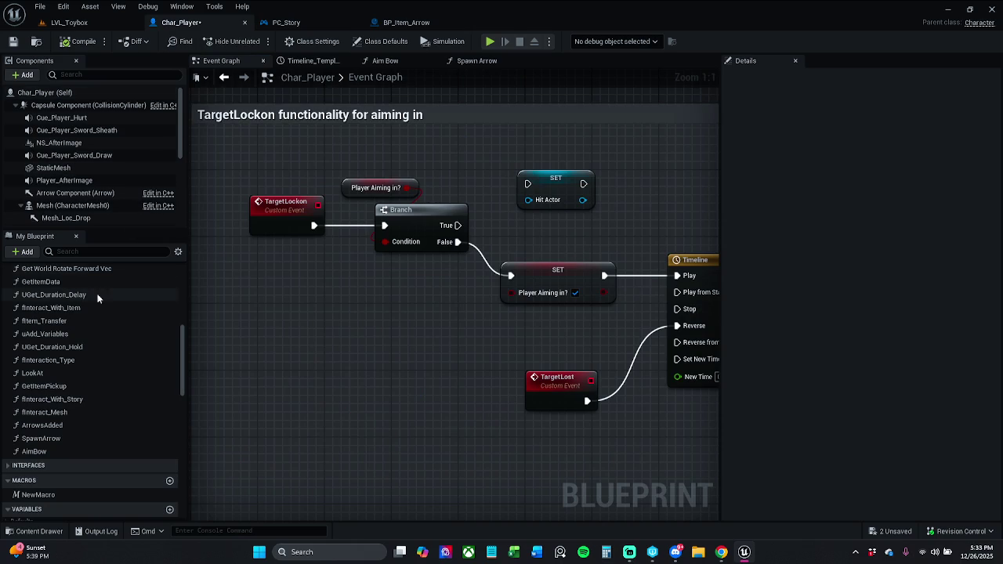
left_click(99, 252)
type("ia")
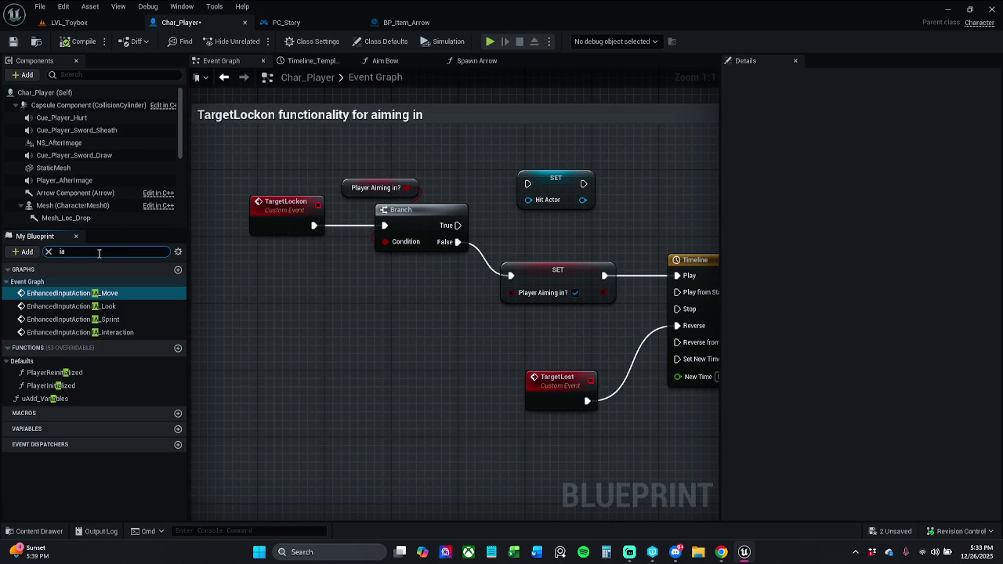
double_click(106, 332)
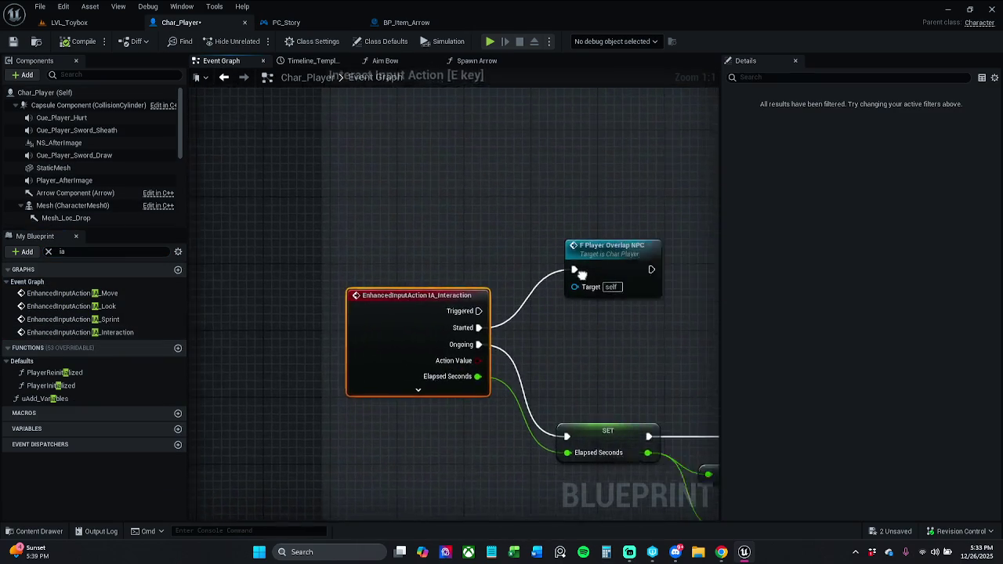
mouse_move(462, 287)
left_mouse_down()
mouse_move(354, 217)
mouse_move(475, 213)
mouse_move(580, 231)
left_mouse_up()
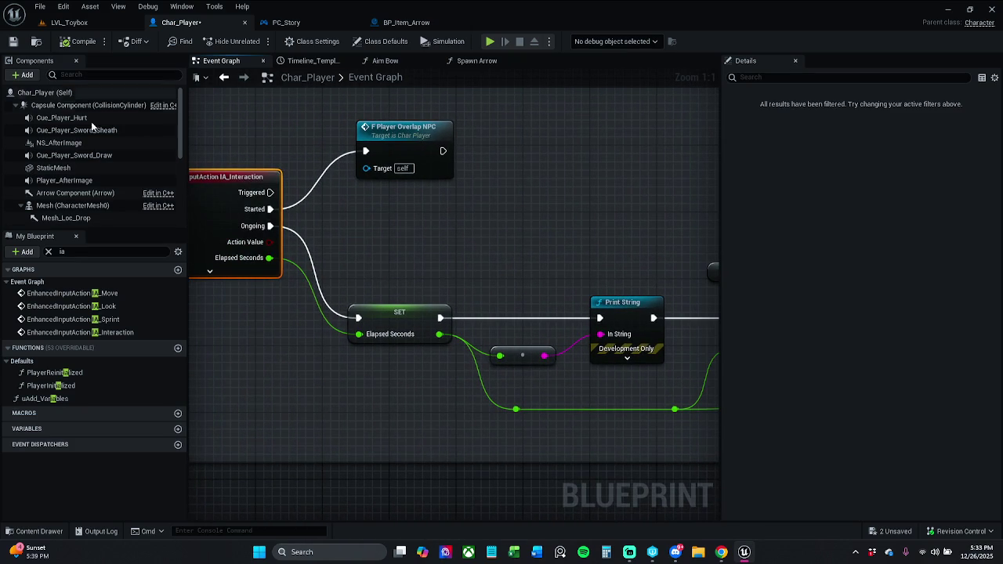
Search Char_Player's members for 'spaw', then select BP_Player_Start in LVL_Toybox
left_click(69, 252)
key("BackSpace")
key("BackSpace")
type("ap")
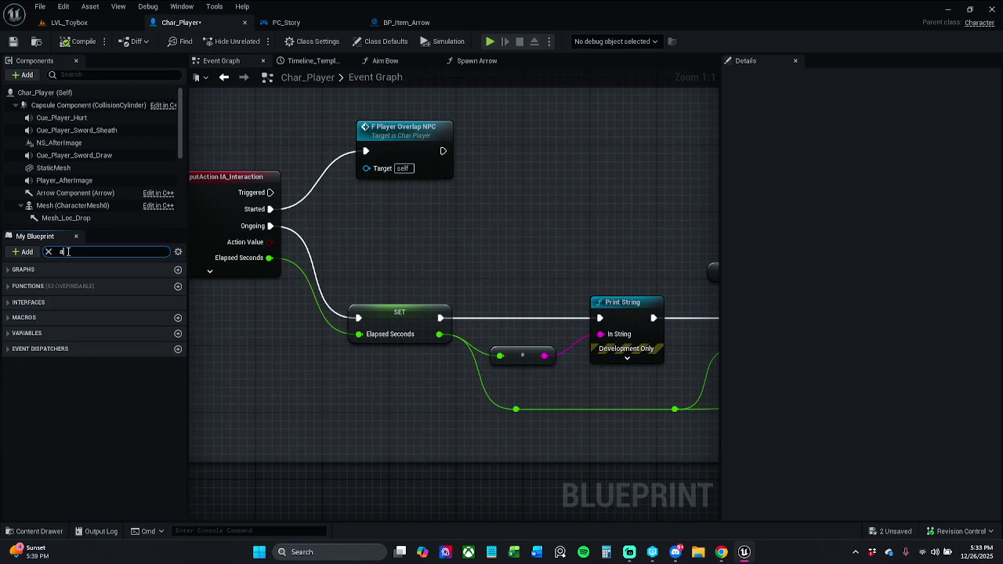
key("BackSpace")
key("BackSpace")
type("sp")
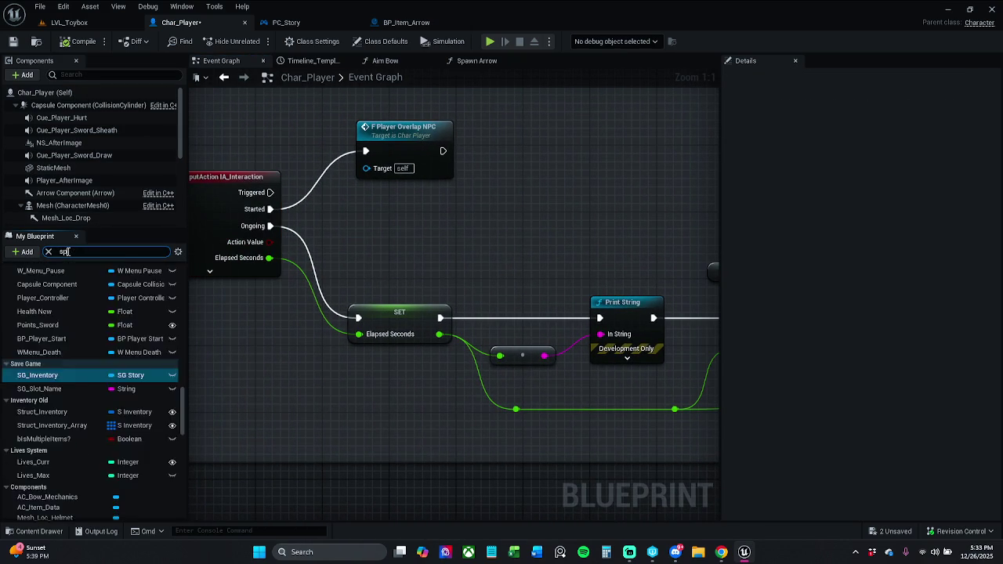
type("aw")
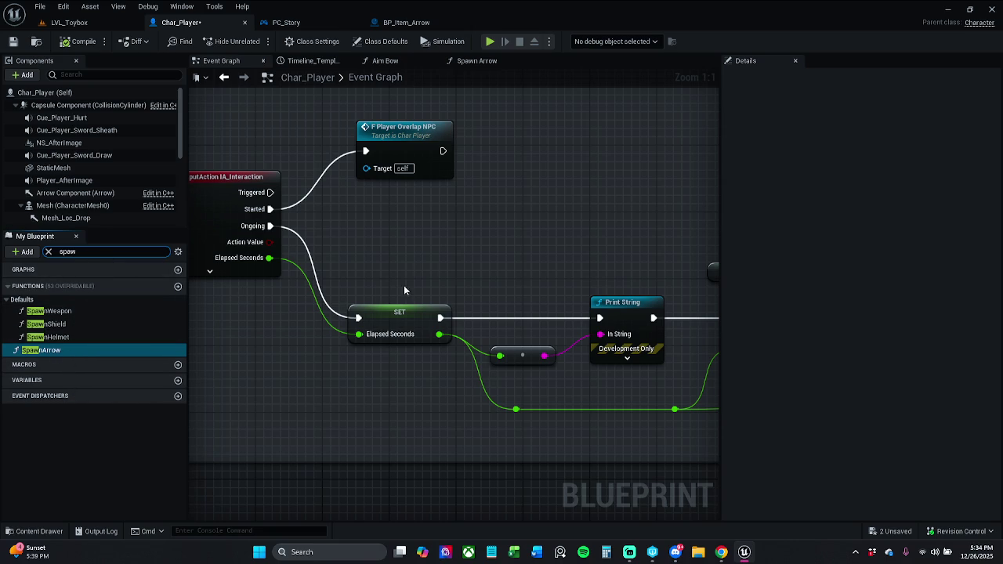
key("BackSpace")
key("BackSpace")
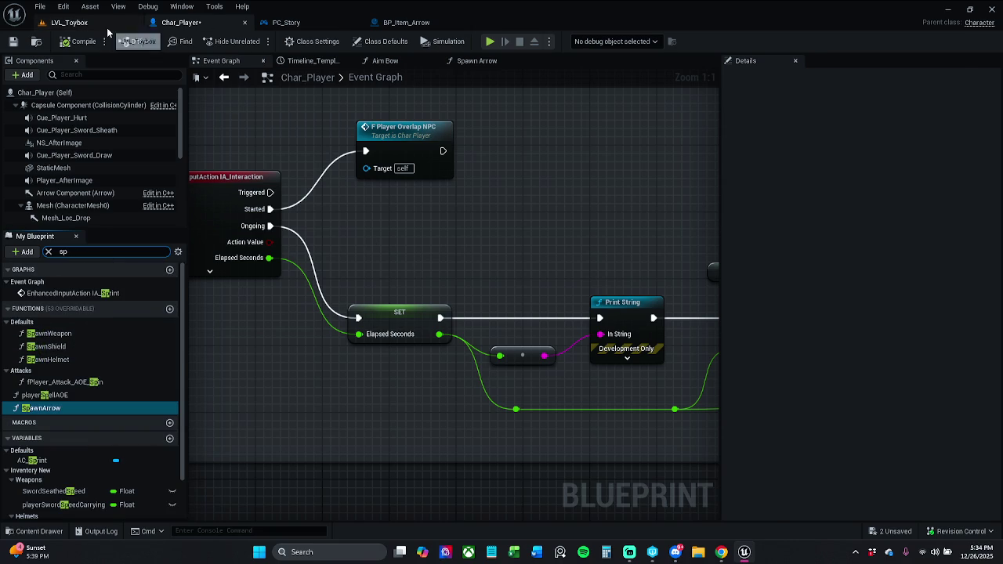
left_click(69, 22)
left_click(862, 128)
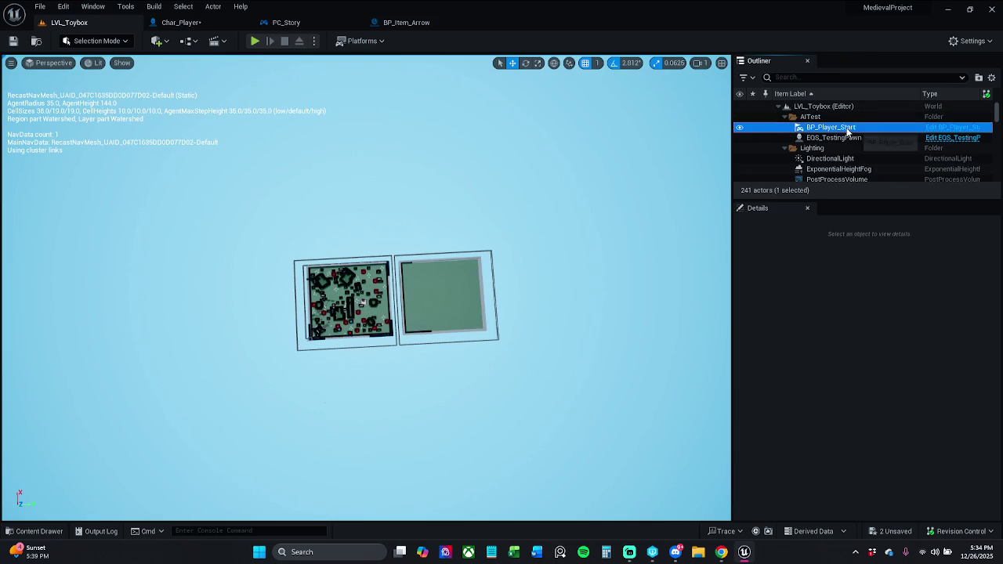
Open BP_Item_Sword5's blueprint with Ctrl+E, then close it and return to the level
double_click(831, 127)
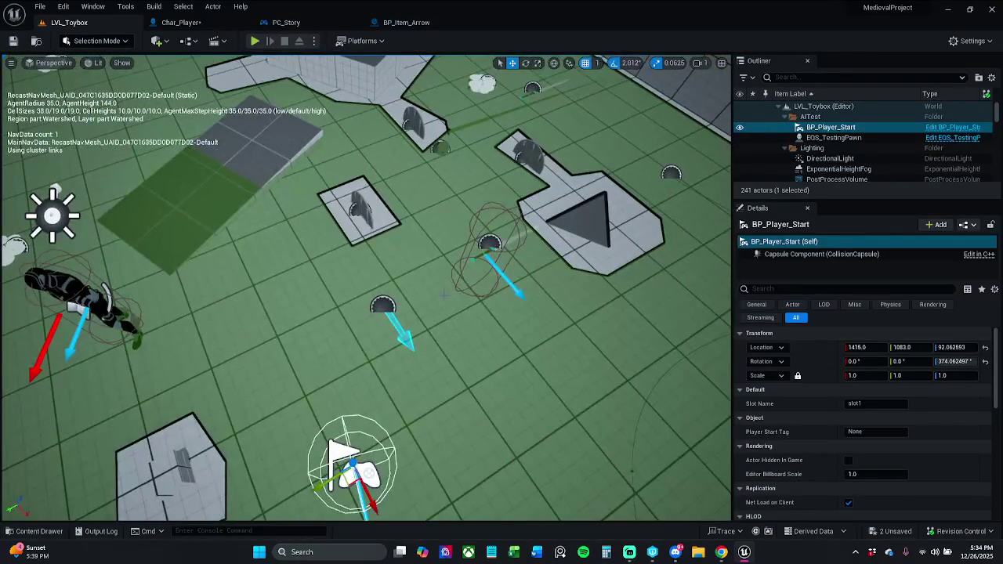
left_click(490, 244)
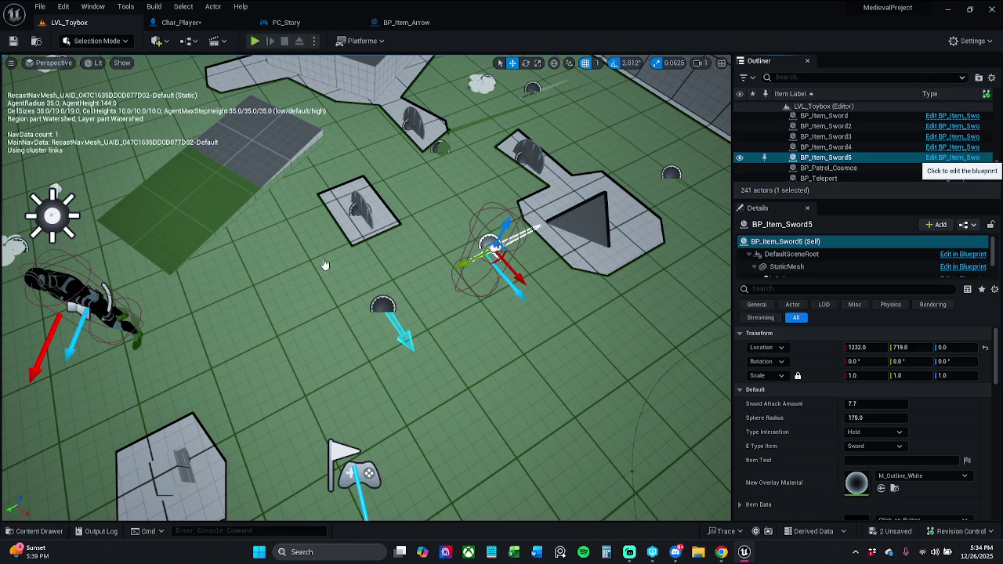
key("ctrl+e")
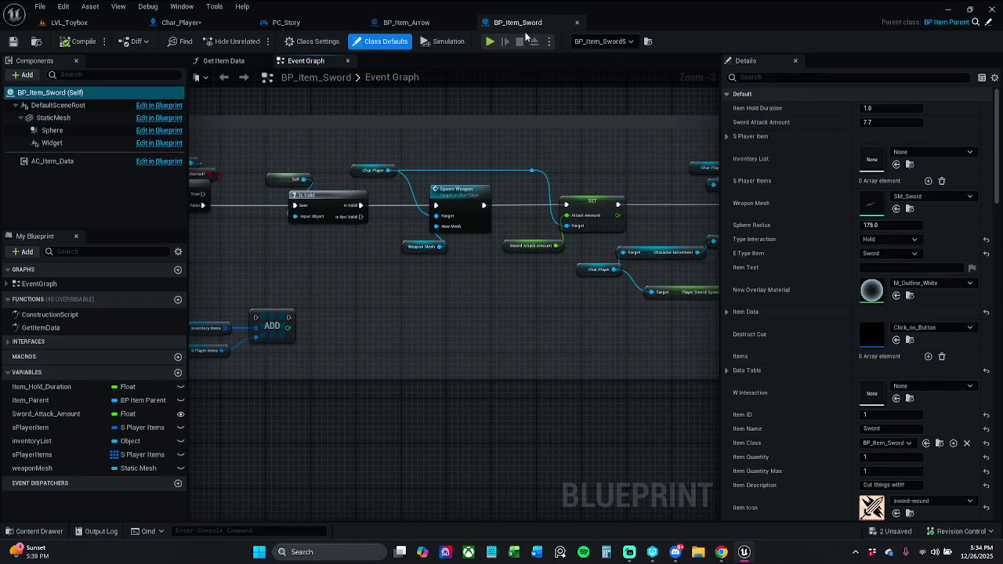
left_click(577, 22)
left_click(69, 22)
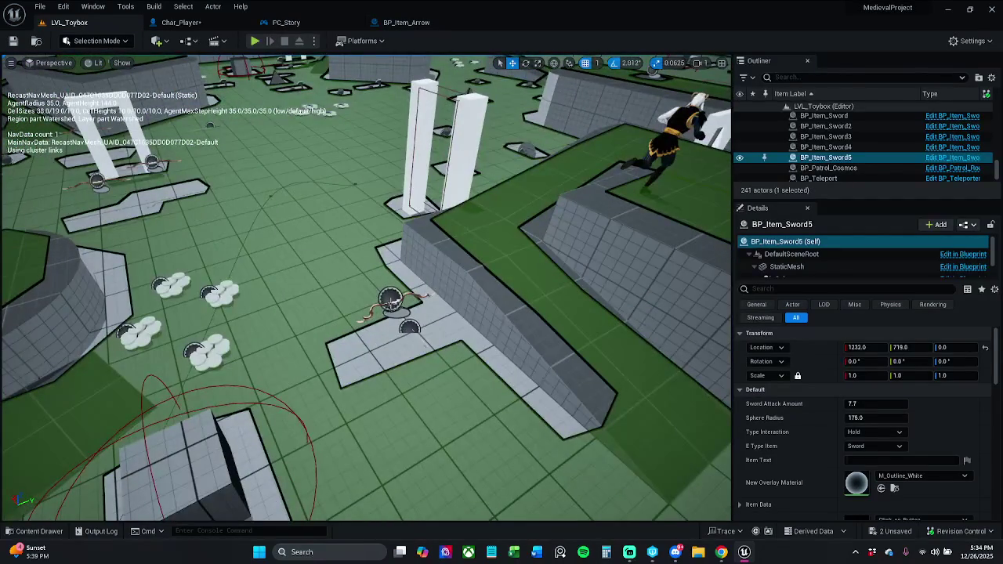
Open BP_Item_Bow from the BP_Item_Bow2 actor and zoom to its Spawn Weapon call
left_click(390, 300)
left_click(966, 158)
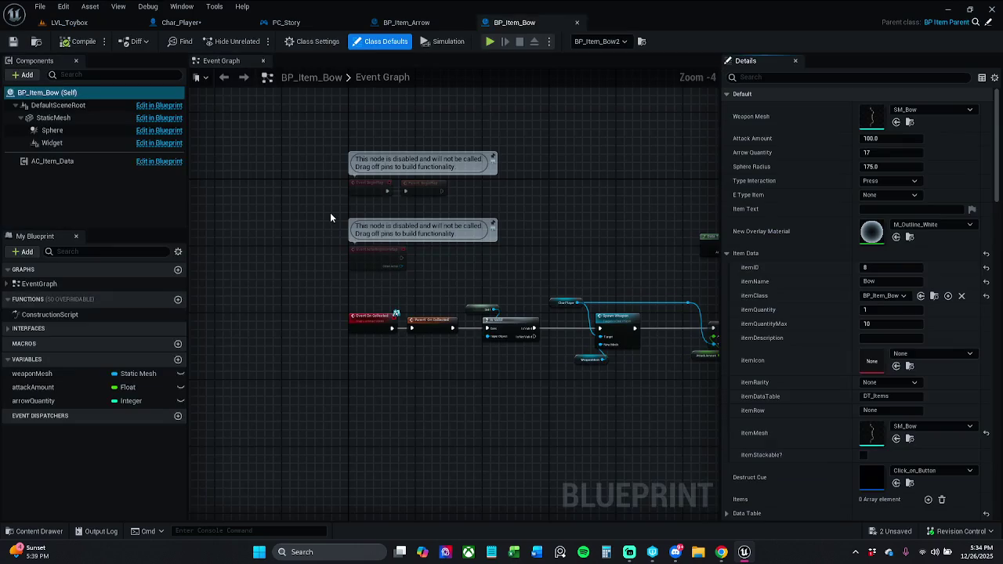
scroll(519, 212, "up", 3)
scroll(519, 212, "up", 2)
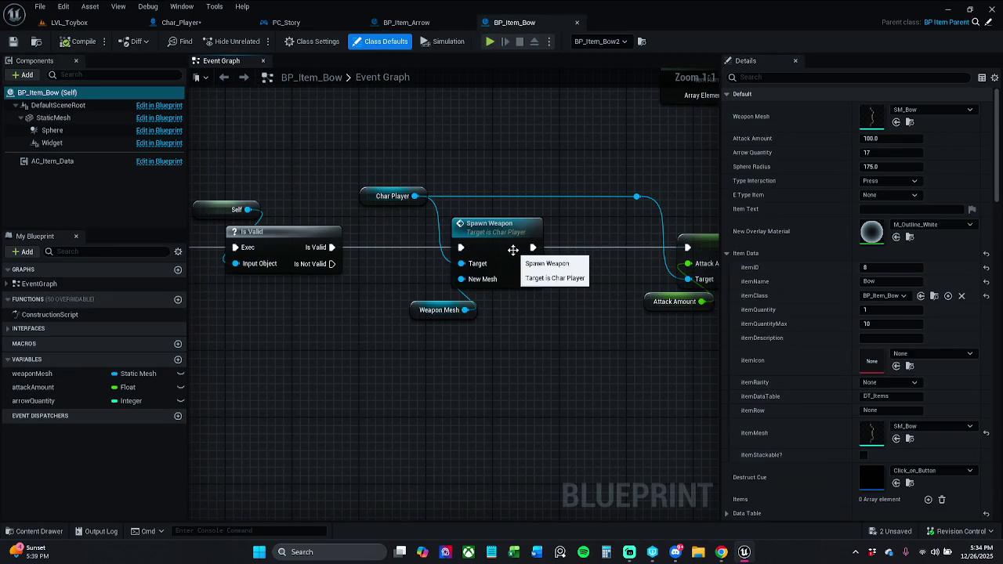
Open and center Char_Player's Spawn Weapon function graph
double_click(505, 247)
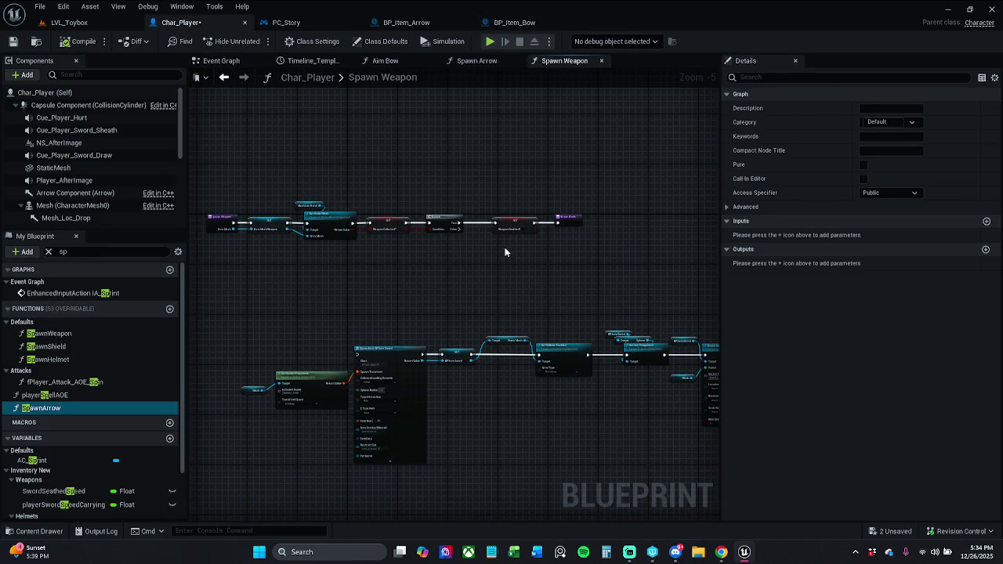
scroll(362, 231, "up", 4)
scroll(371, 217, "up", 1)
left_click_drag(297, 278, 469, 290)
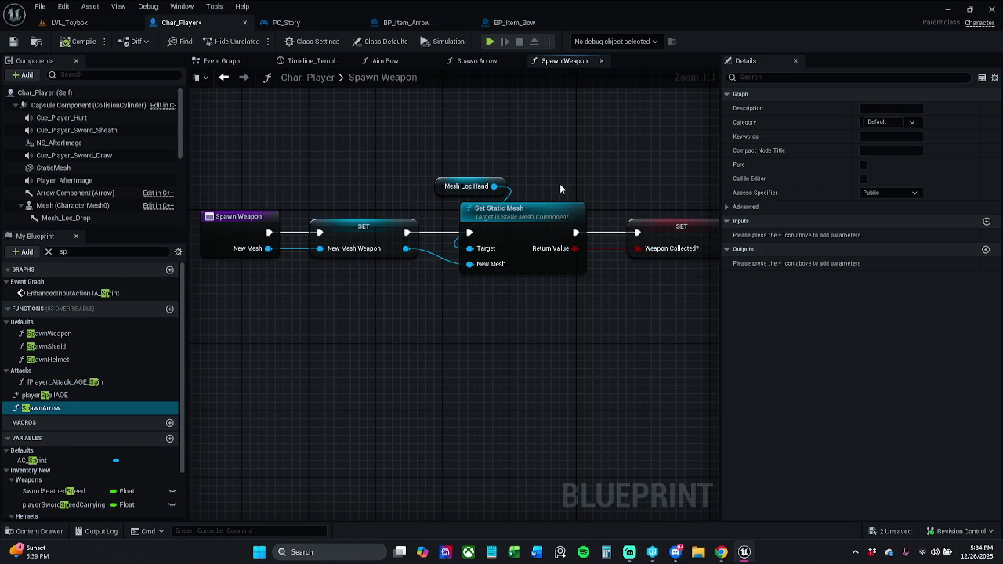
left_click_drag(543, 195, 516, 197)
Add a Set Bone Transform node from New Mesh Weapon, then undo it
left_click_drag(379, 250, 380, 312)
type("set")
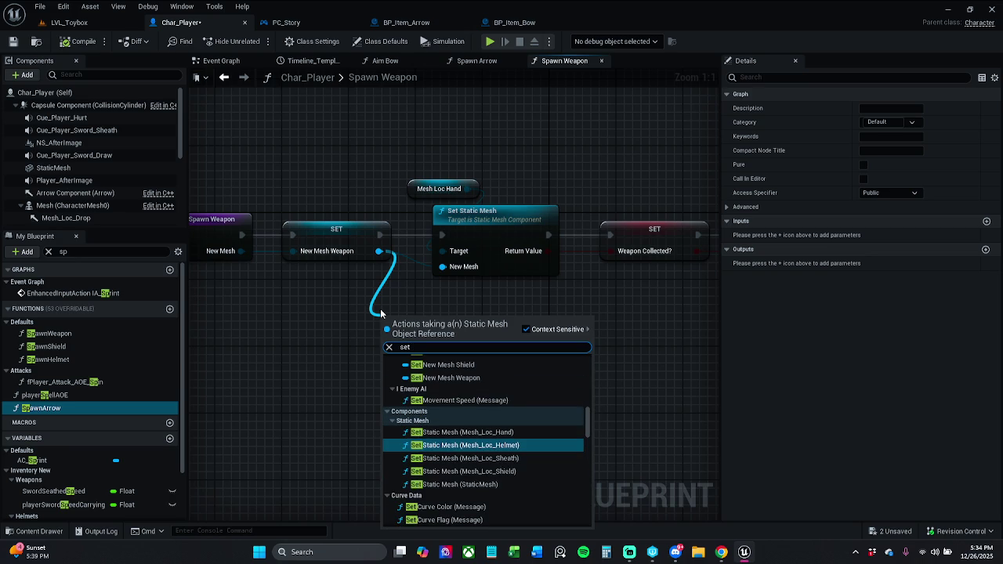
type(" bone")
left_click(526, 330)
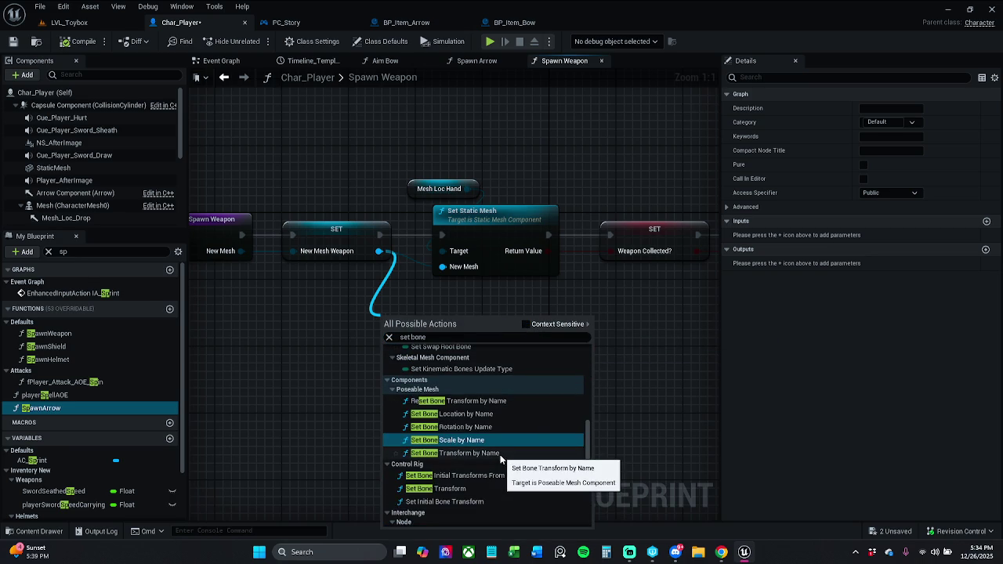
left_click(481, 486)
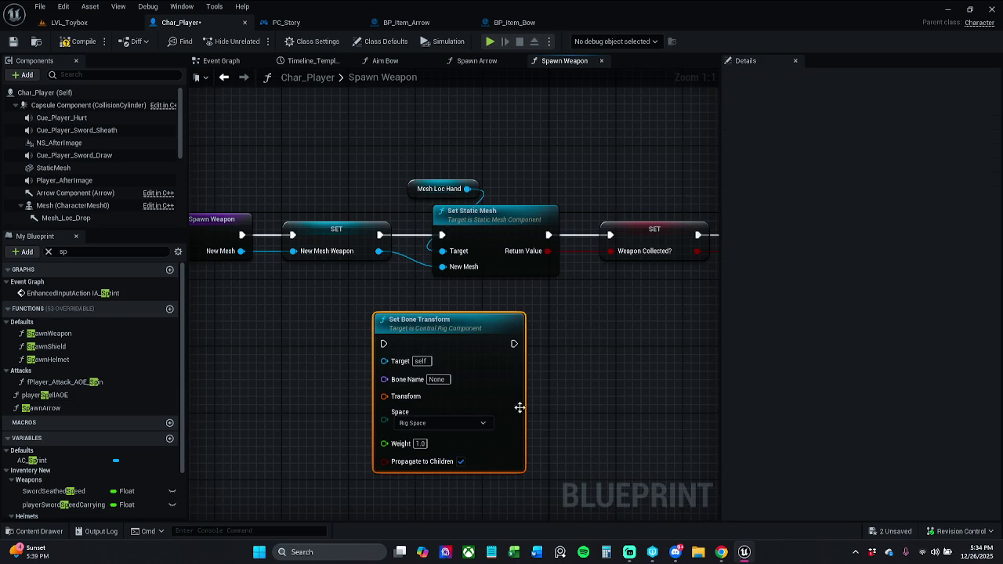
key("ctrl+z")
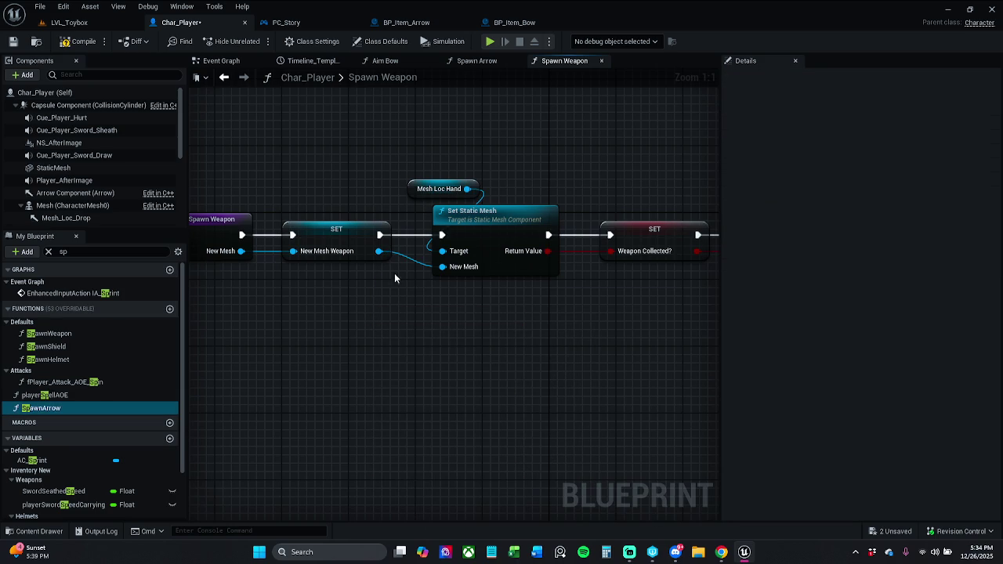
Search all actions for 'set bone transform' without adding a node
right_click(419, 342)
type("s")
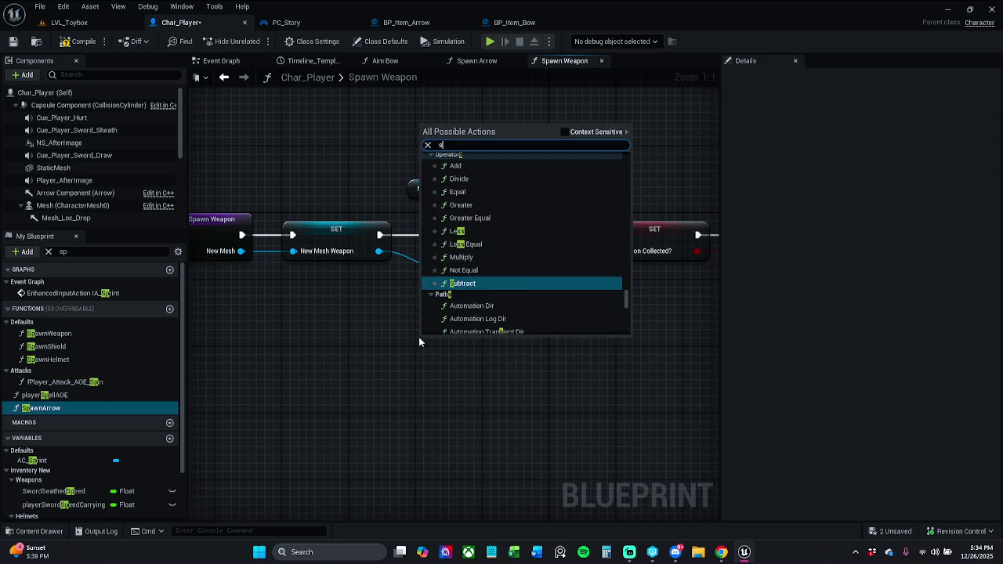
type("et b")
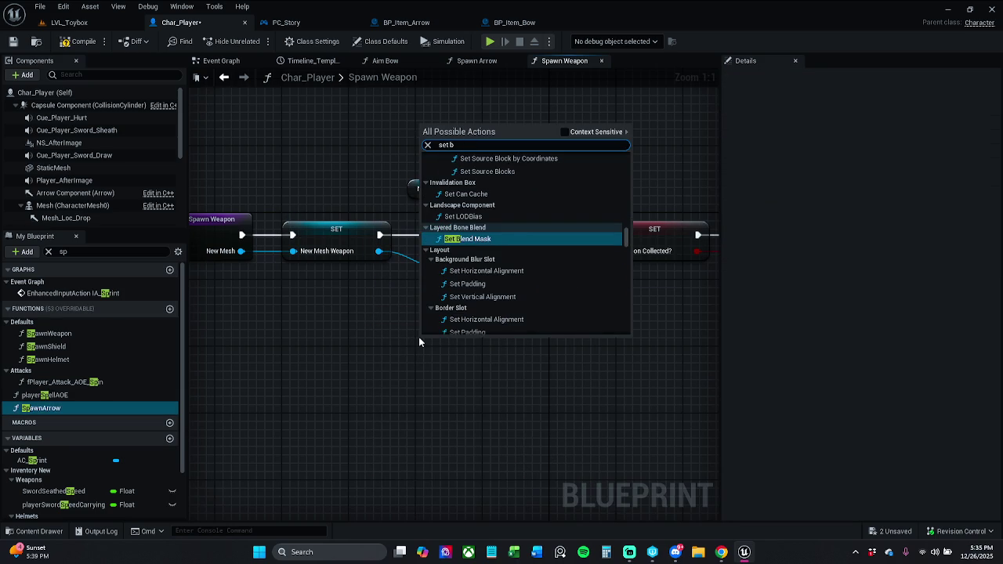
type("one")
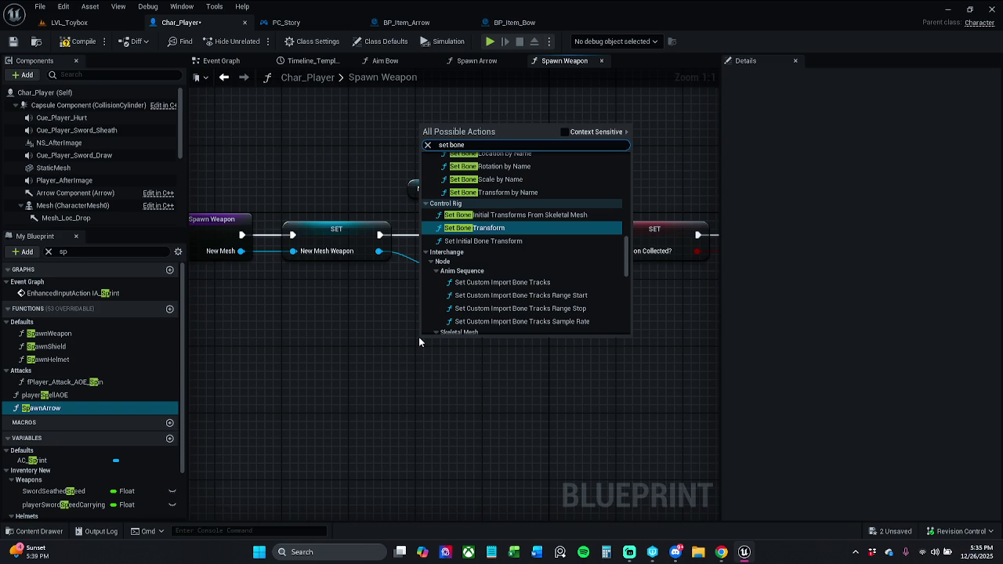
type(" t")
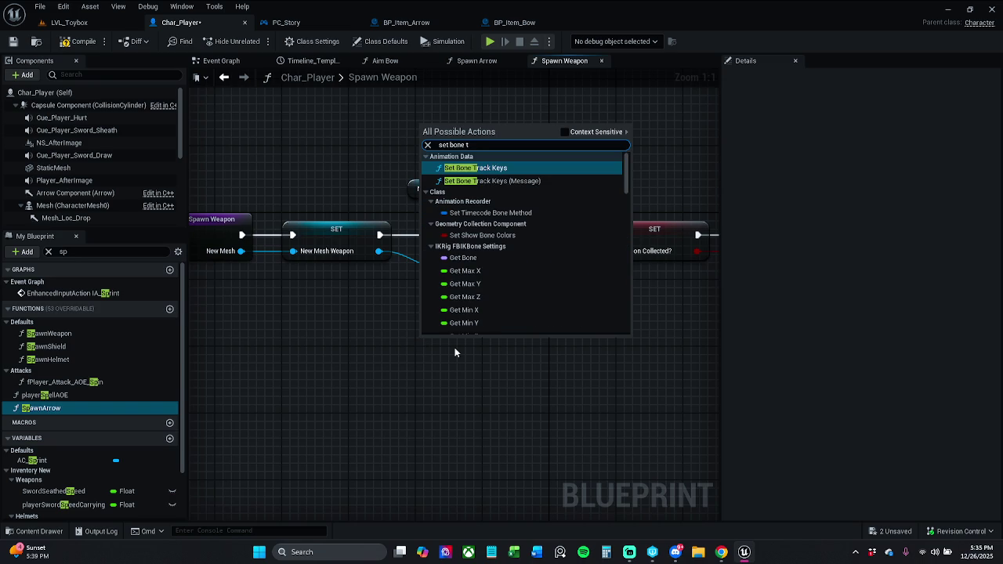
scroll(538, 274, "down", 2)
type("r")
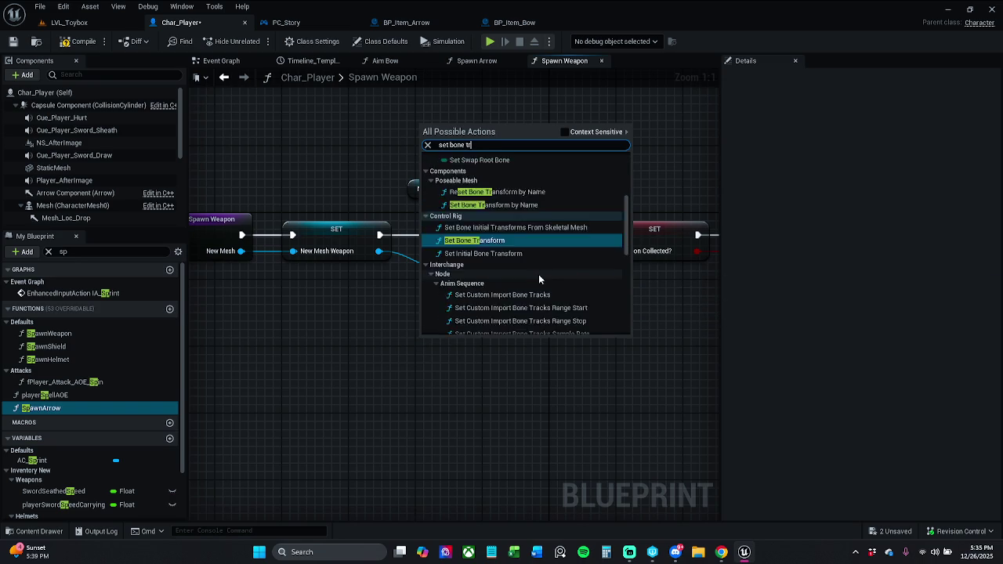
type("ansform")
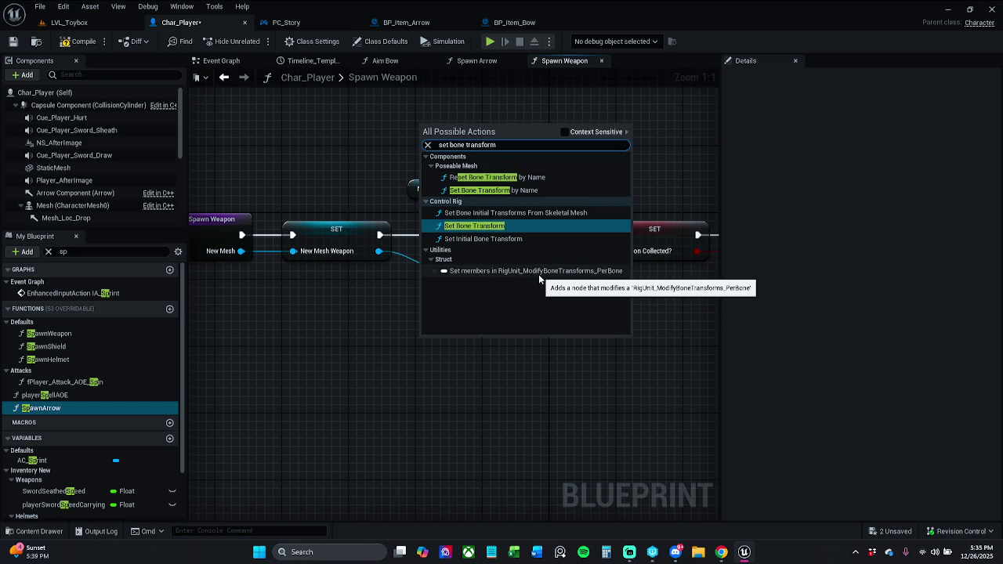
left_click(520, 347)
Pan and zoom through the Spawn Weapon graph to review its SpawnActor, SET, collision and Set Static Mesh nodes
left_click_drag(521, 348, 445, 350)
scroll(445, 356, "down", 3)
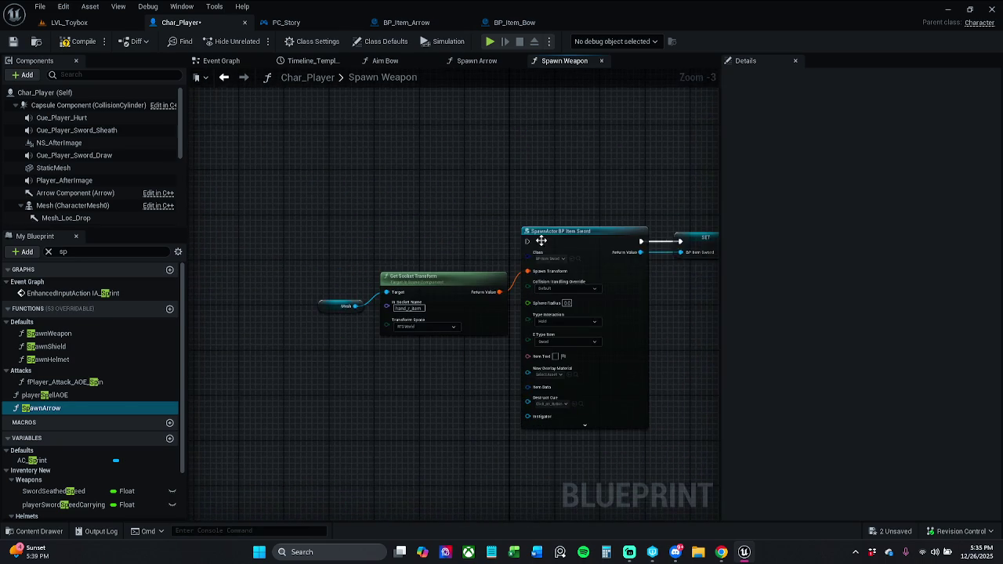
mouse_move(555, 298)
left_mouse_down()
mouse_move(579, 379)
mouse_move(475, 326)
mouse_move(515, 320)
mouse_move(451, 216)
mouse_move(510, 319)
mouse_move(440, 275)
mouse_move(353, 264)
left_mouse_up()
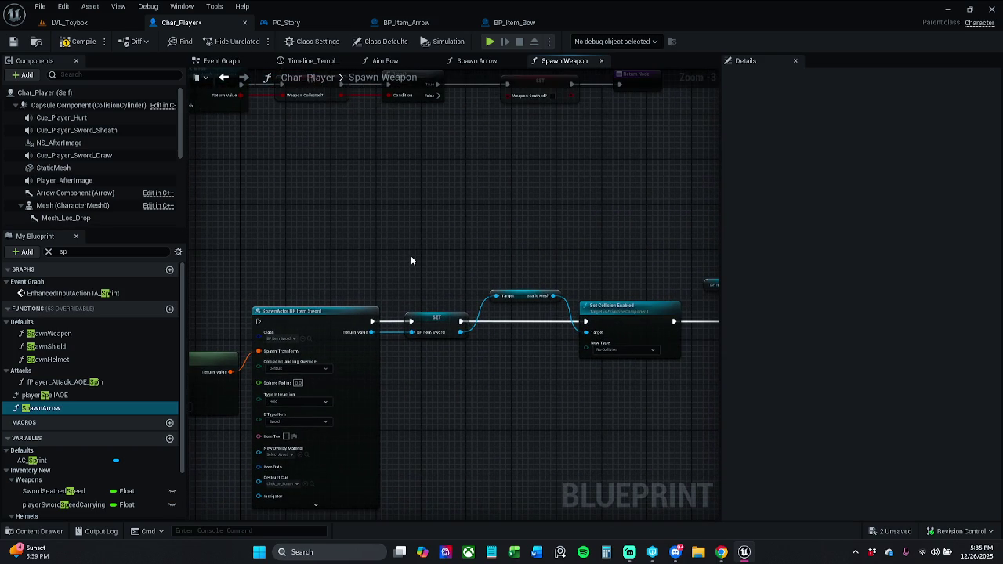
mouse_move(403, 300)
left_mouse_down()
mouse_move(473, 294)
mouse_move(495, 374)
left_mouse_up()
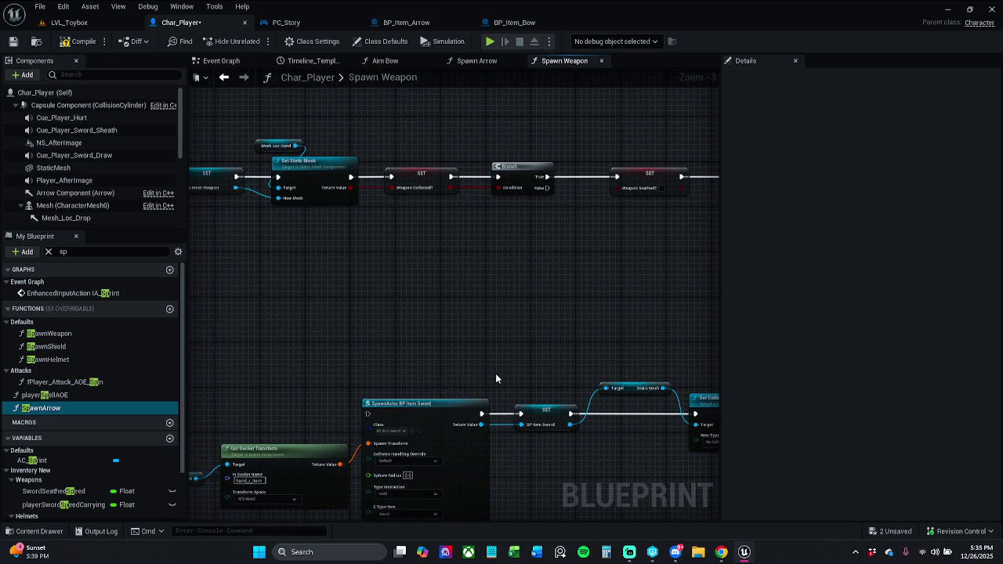
left_click_drag(505, 385, 362, 350)
scroll(513, 348, "up", 1)
left_click_drag(514, 348, 350, 303)
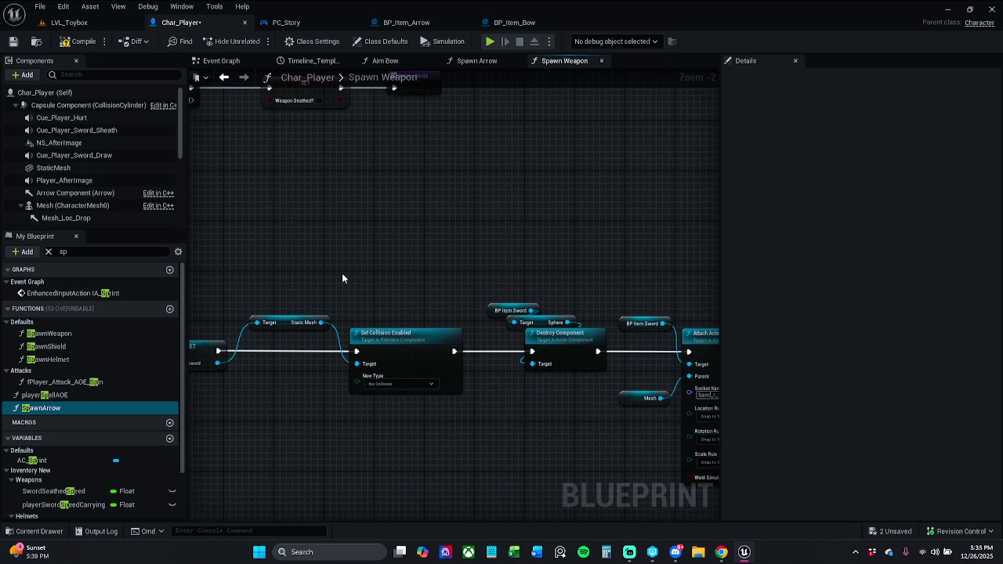
left_click_drag(310, 293, 427, 275)
scroll(347, 275, "down", 1)
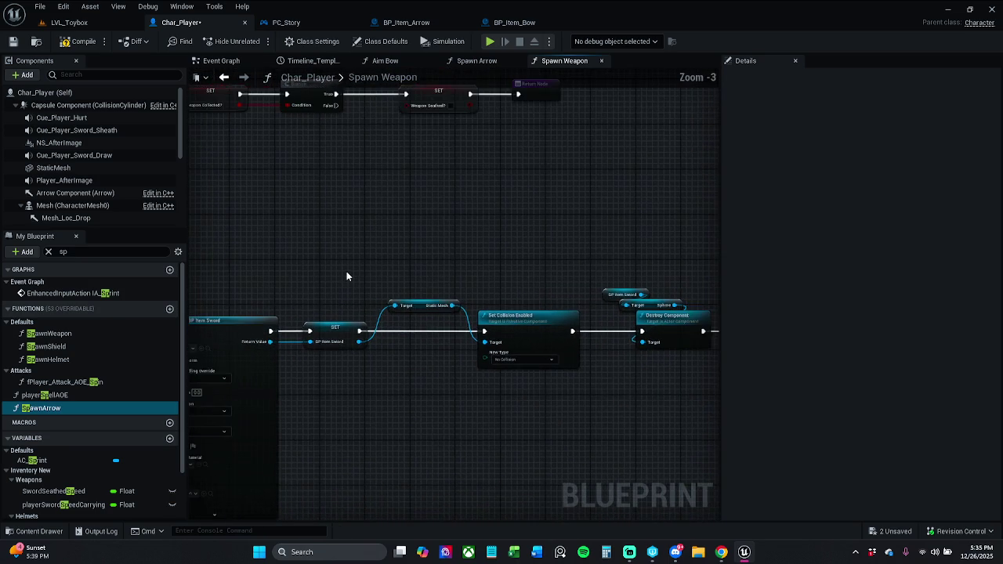
mouse_move(342, 275)
left_mouse_down()
mouse_move(510, 318)
mouse_move(479, 335)
left_mouse_up()
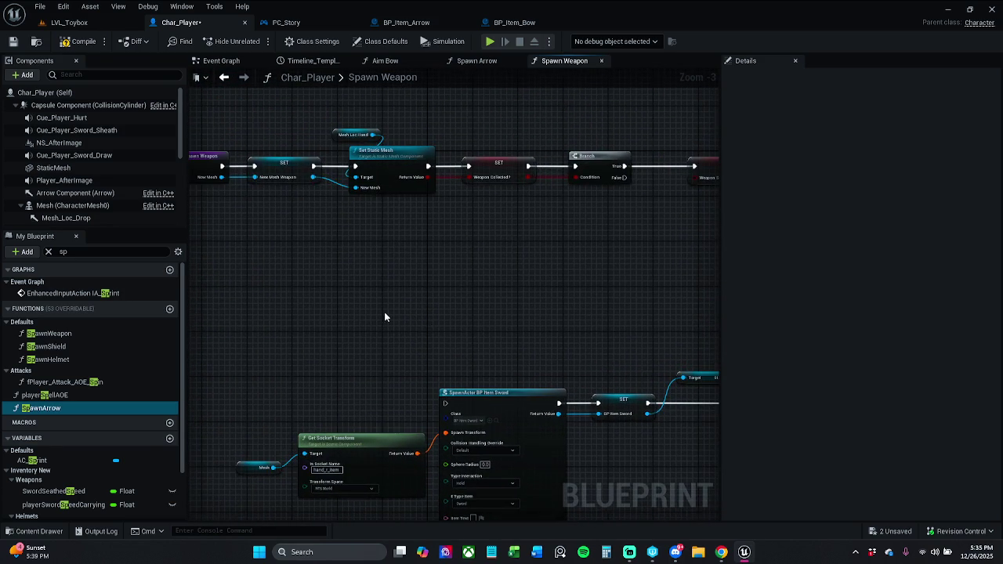
left_click_drag(384, 316, 497, 311)
mouse_move(590, 293)
left_mouse_down()
mouse_move(382, 234)
mouse_move(466, 275)
left_mouse_up()
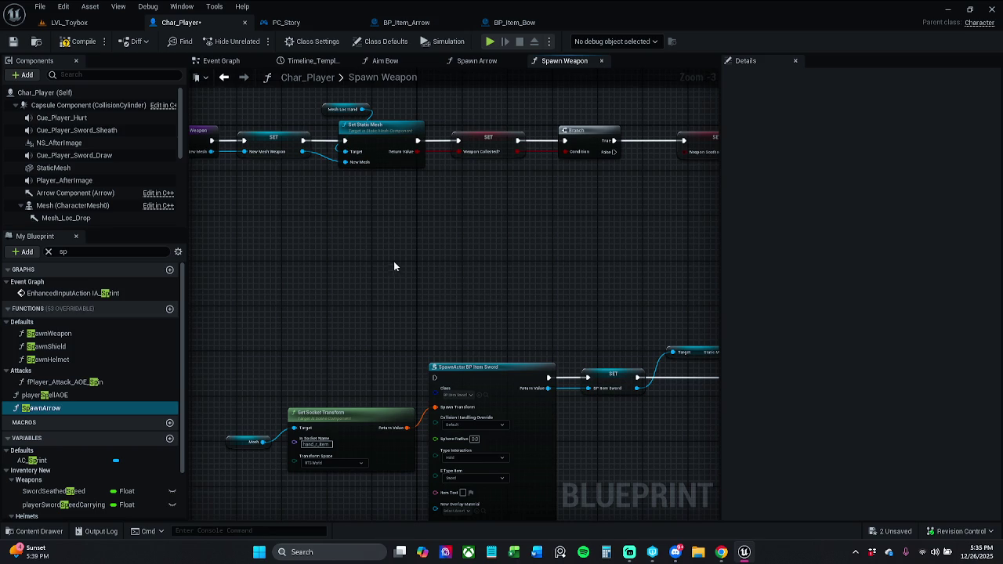
Drop a wire from New Mesh without adding a node, then bring up the Spawn Weapon entry node's actions
mouse_move(245, 151)
left_mouse_down()
mouse_move(604, 383)
mouse_move(545, 397)
mouse_move(406, 325)
left_mouse_up()
left_click(252, 287)
left_click_drag(252, 287, 366, 294)
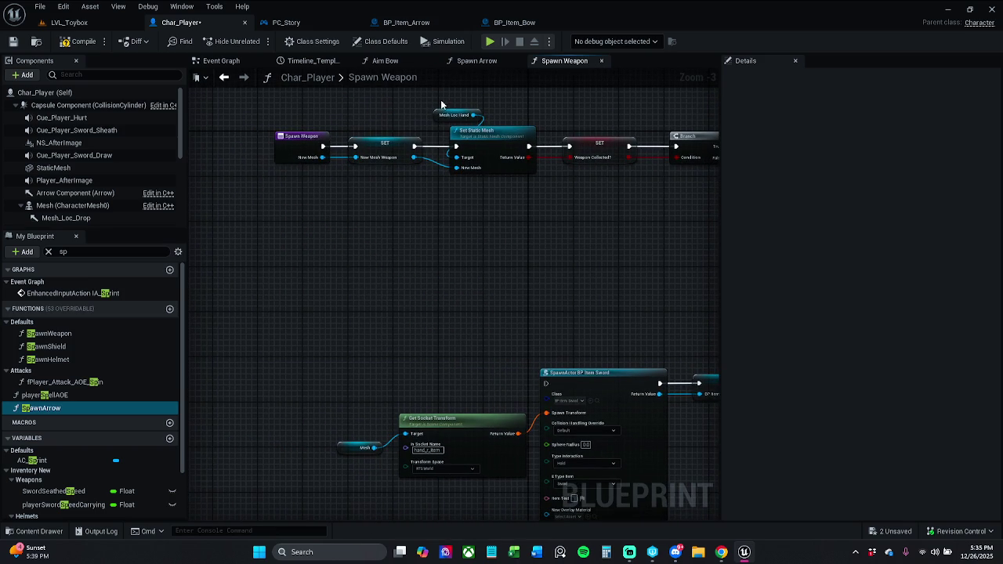
left_click(280, 142)
right_click(283, 144)
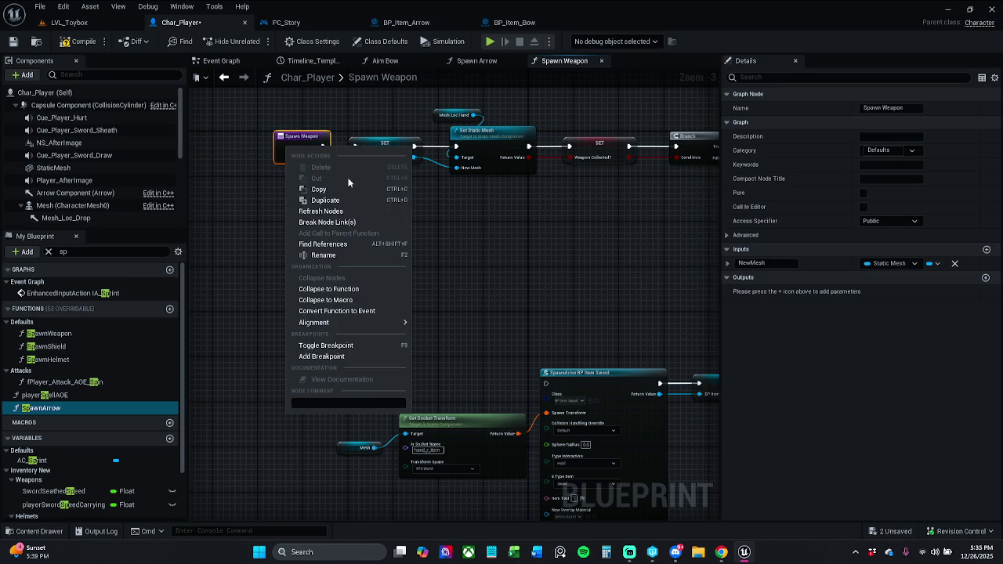
Find references to Spawn Weapon and check BP_Item_Bow's call passing its weapon mesh
left_click(348, 245)
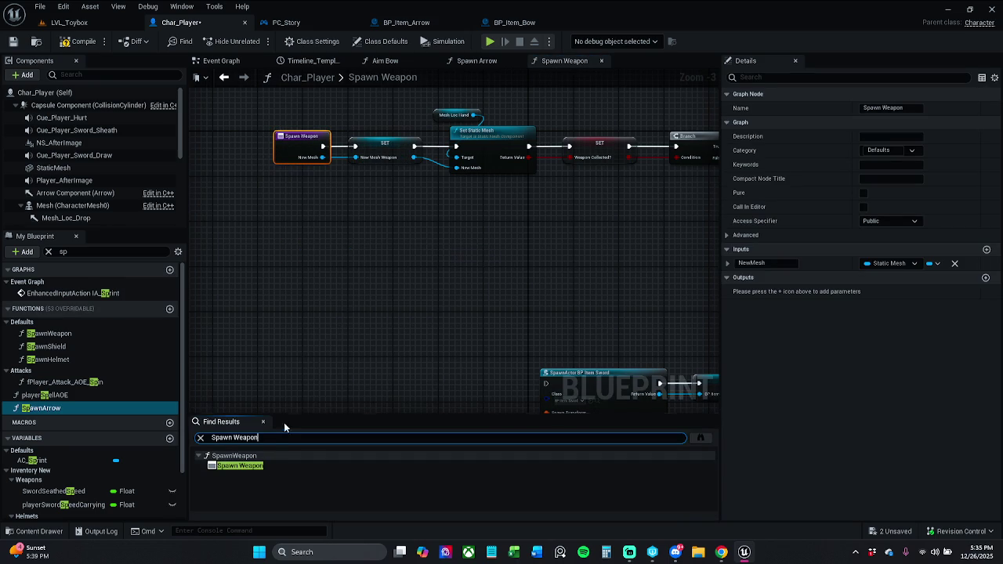
left_click(264, 423)
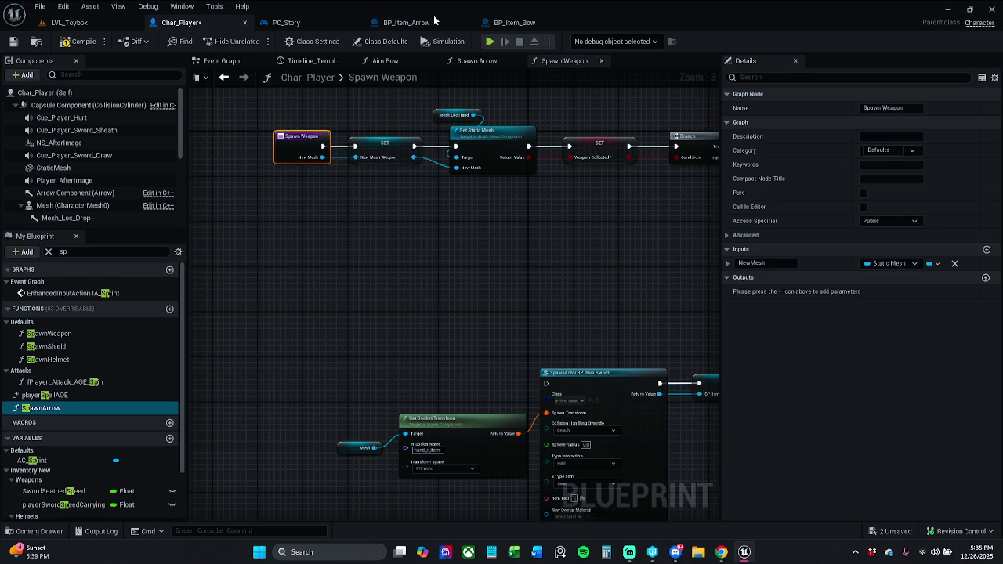
left_click(423, 22)
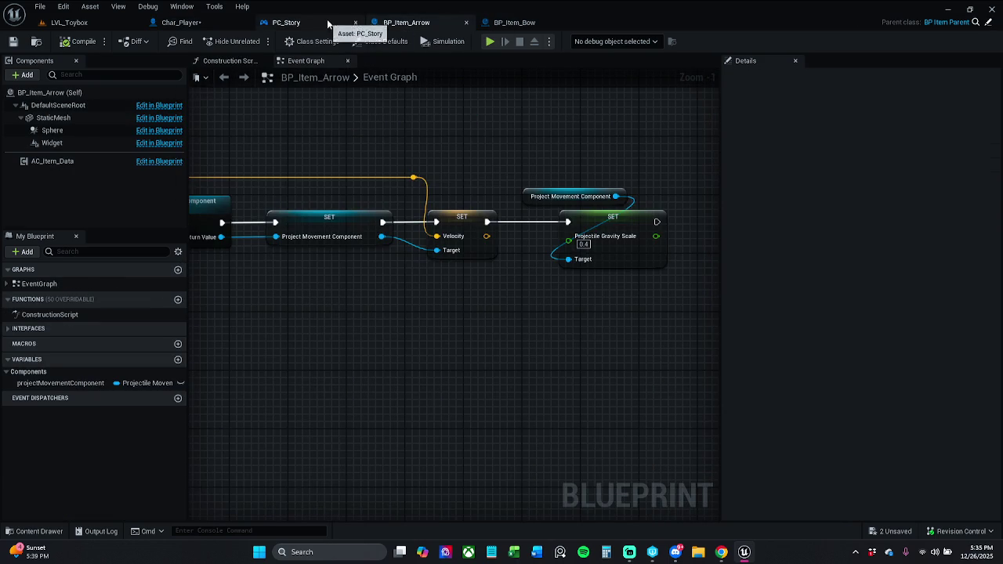
left_click(514, 22)
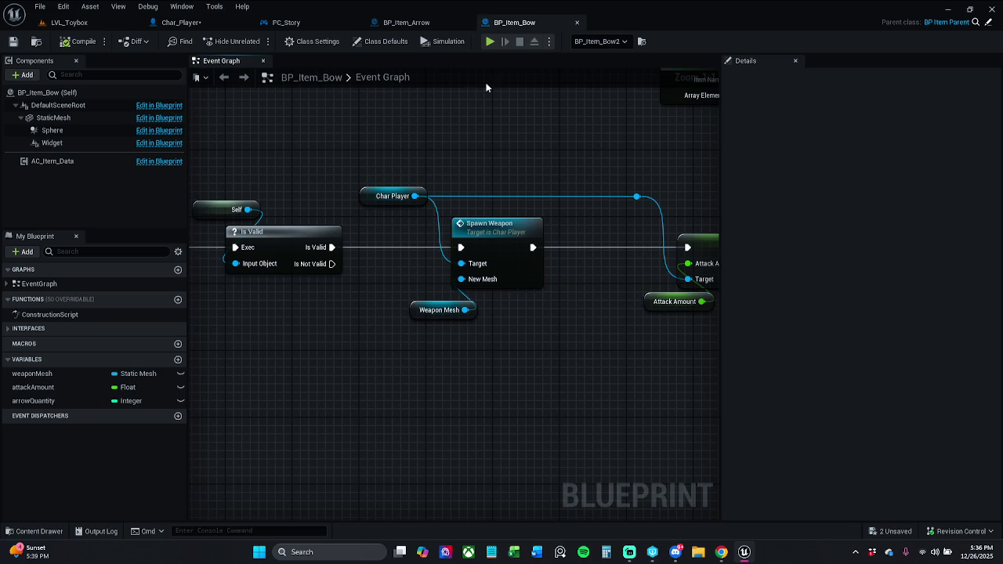
Glance at BP_Item_Arrow and PC_Story, then return to Char_Player's Spawn Weapon graph
left_click(398, 22)
left_click(313, 22)
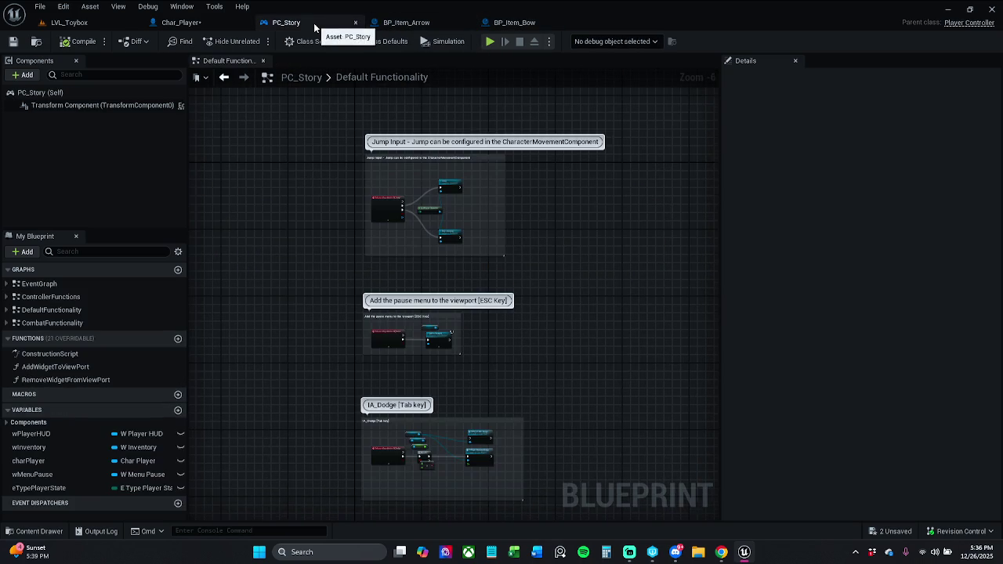
left_click(211, 22)
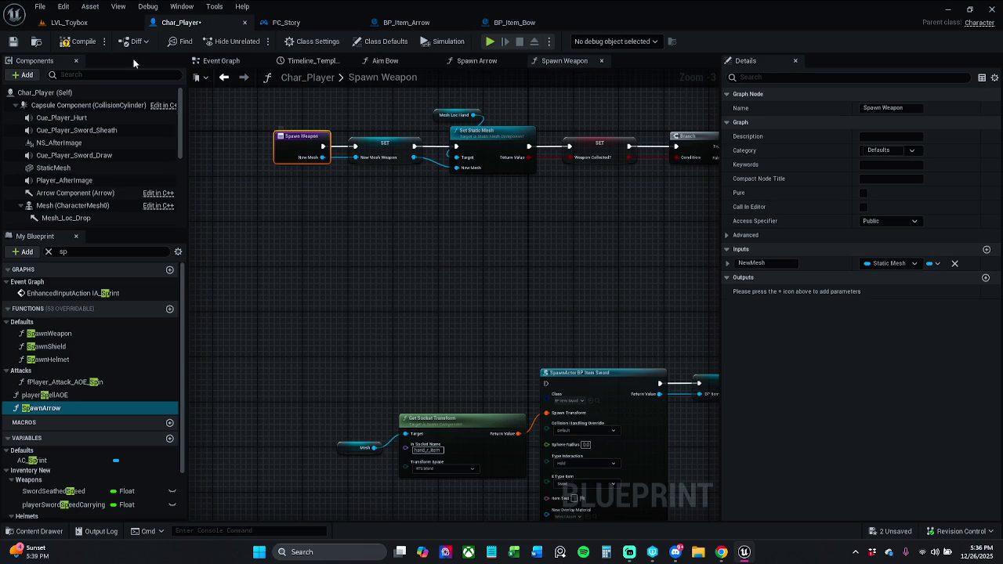
left_click(221, 166)
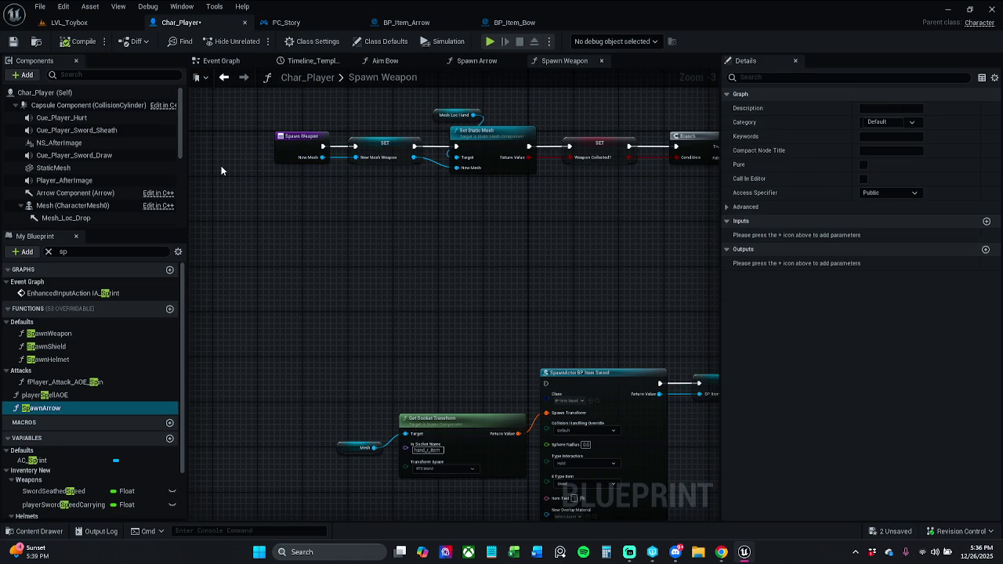
scroll(377, 176, "up", 1)
mouse_move(376, 175)
left_mouse_down()
mouse_move(413, 188)
mouse_move(325, 210)
mouse_move(354, 121)
left_mouse_up()
left_click_drag(488, 164, 394, 157)
left_click_drag(466, 196, 298, 193)
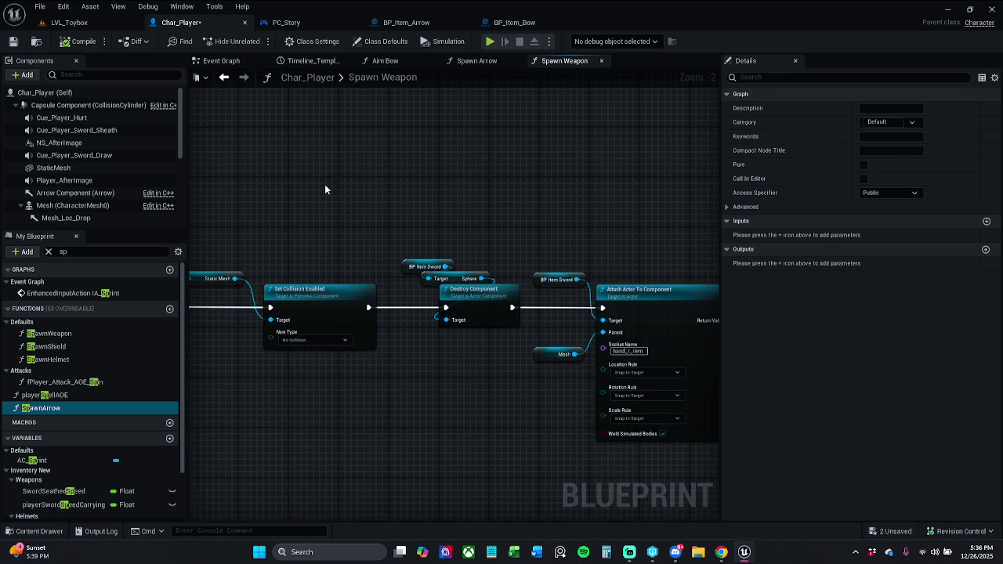
left_click_drag(366, 190, 210, 195)
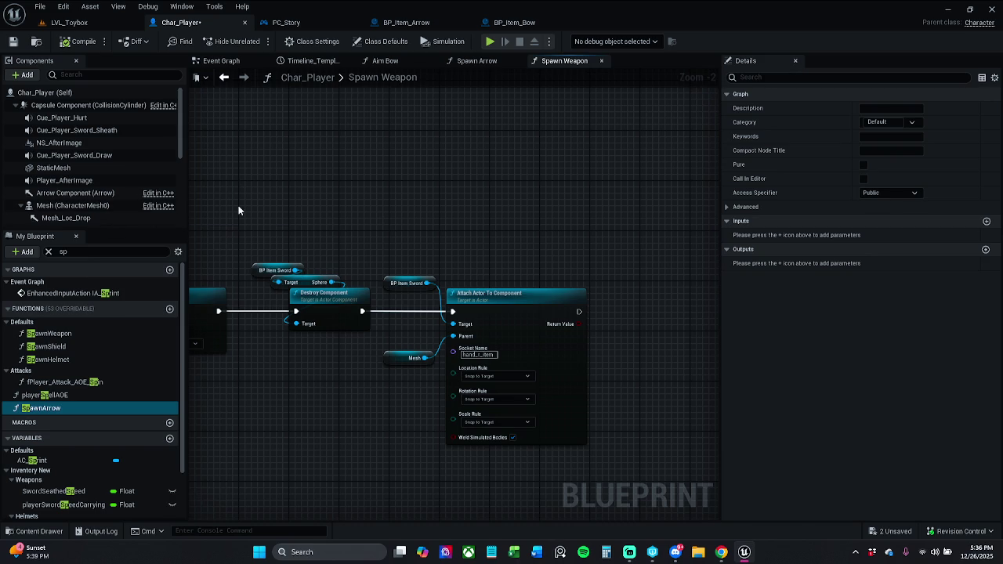
left_click(494, 376)
mouse_move(528, 253)
left_mouse_down()
mouse_move(549, 246)
mouse_move(524, 232)
mouse_move(557, 230)
left_mouse_up()
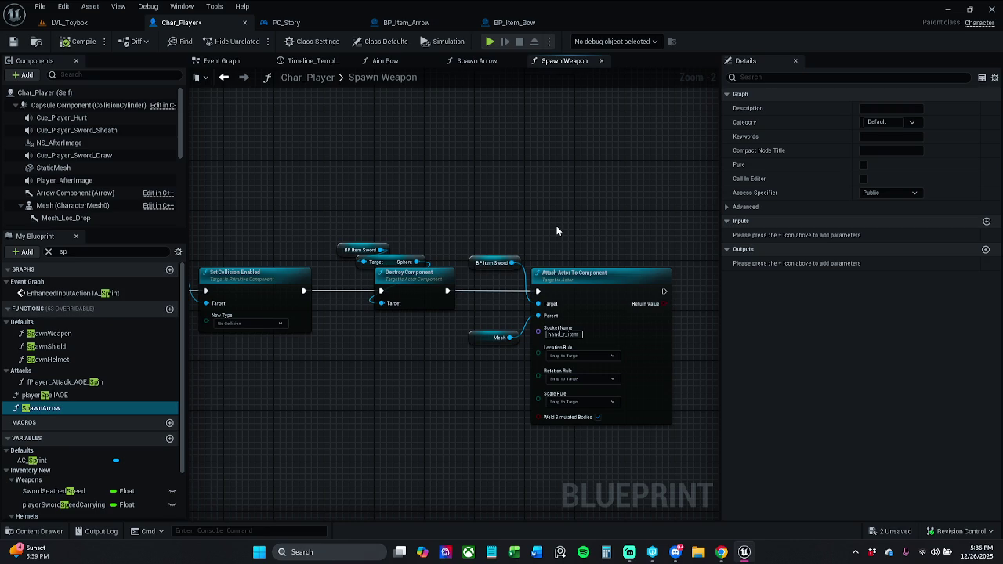
mouse_move(556, 228)
left_mouse_down()
mouse_move(457, 217)
mouse_move(555, 226)
mouse_move(477, 212)
mouse_move(527, 201)
left_mouse_up()
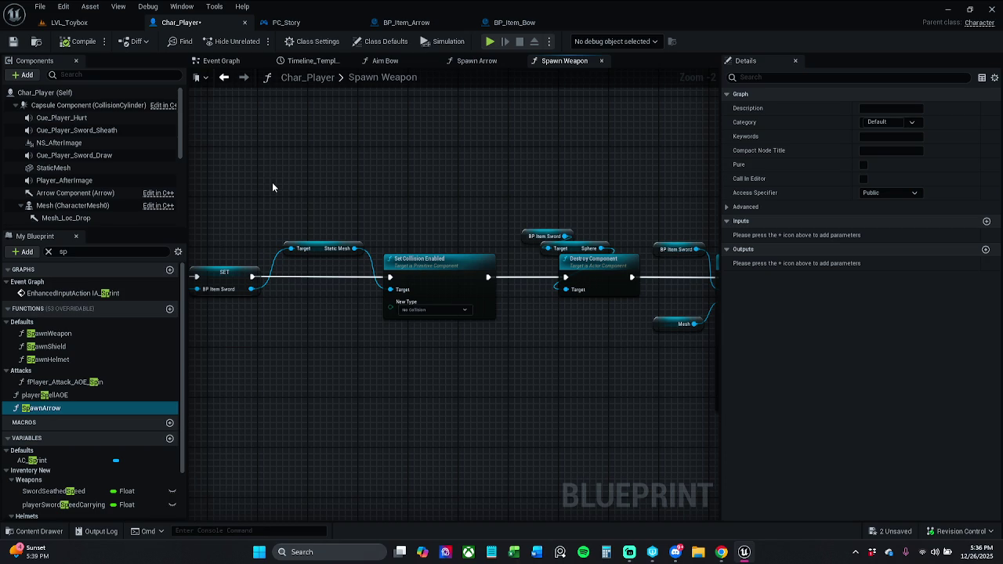
scroll(405, 209, "down", 3)
left_click_drag(392, 193, 460, 267)
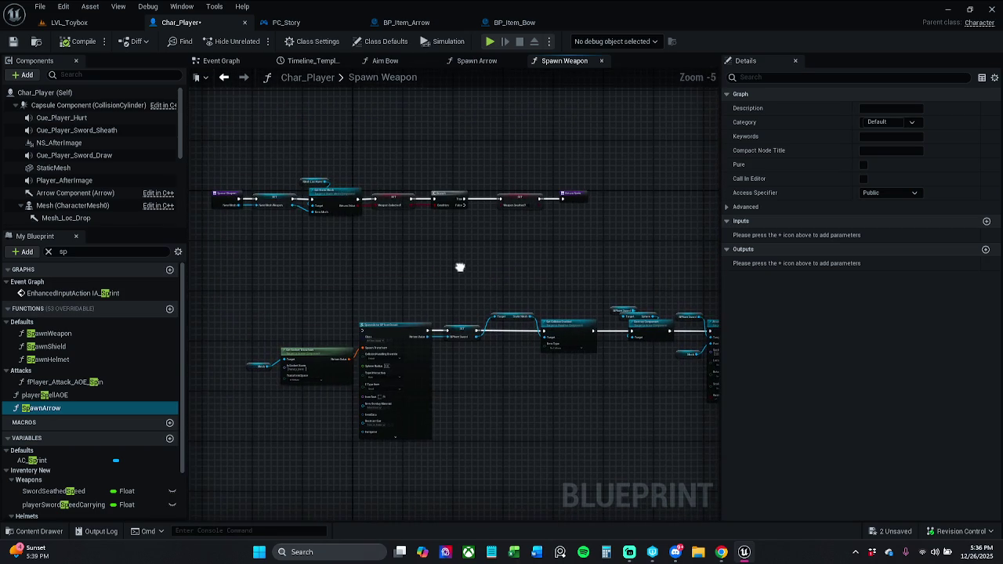
scroll(366, 206, "up", 3)
left_click_drag(533, 216, 441, 205)
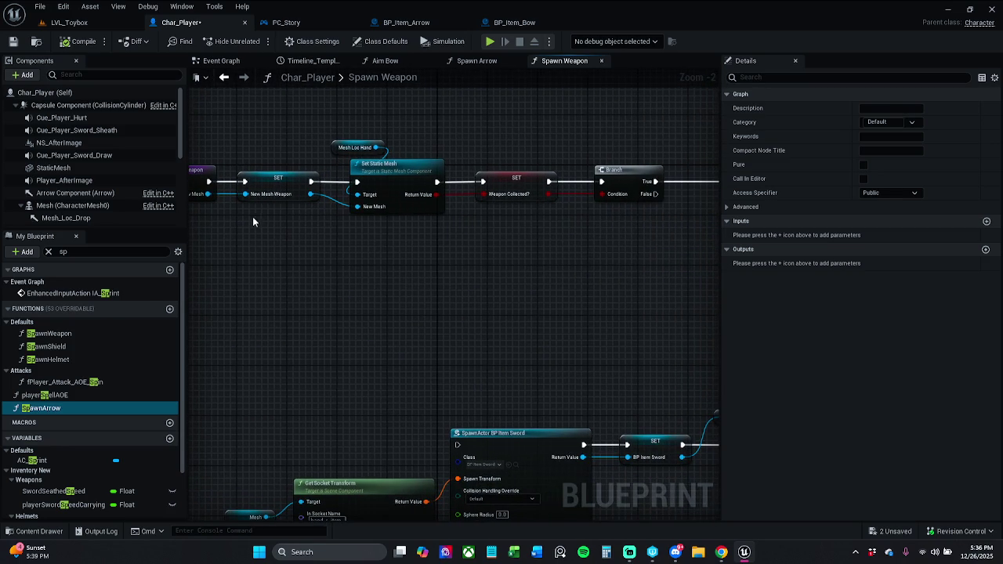
left_click_drag(253, 222, 299, 218)
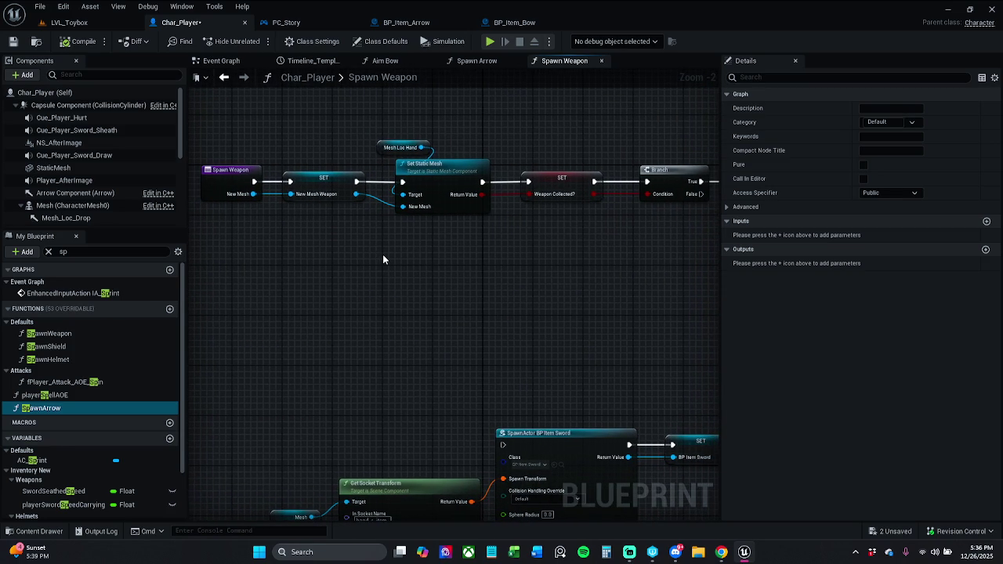